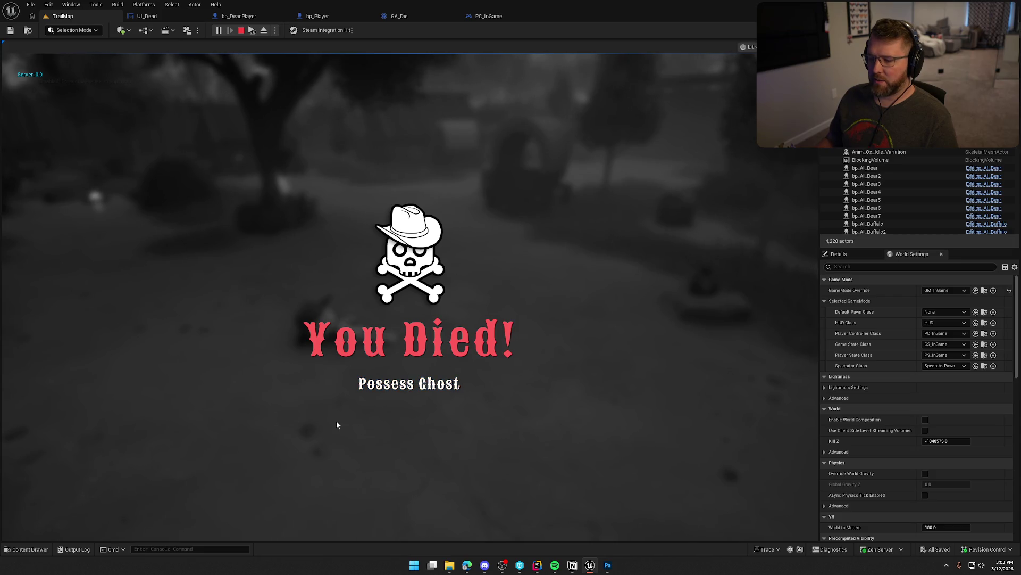
Test Possess Ghost in play, stop the session, and switch to the UI_Dead Event Graph.
{"action": "left_click", "coordinate": [405, 384]}
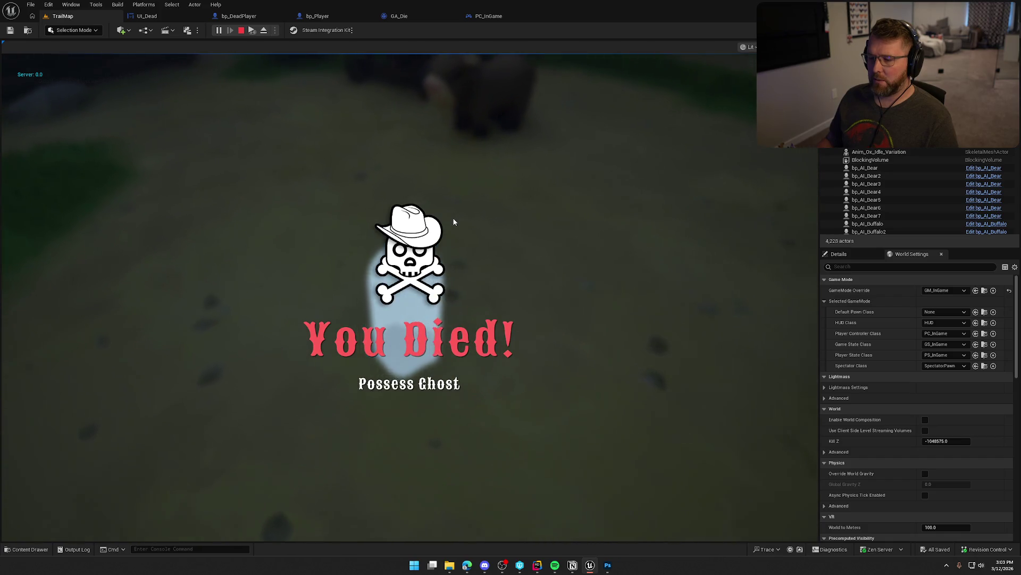
{"action": "left_click", "coordinate": [538, 198]}
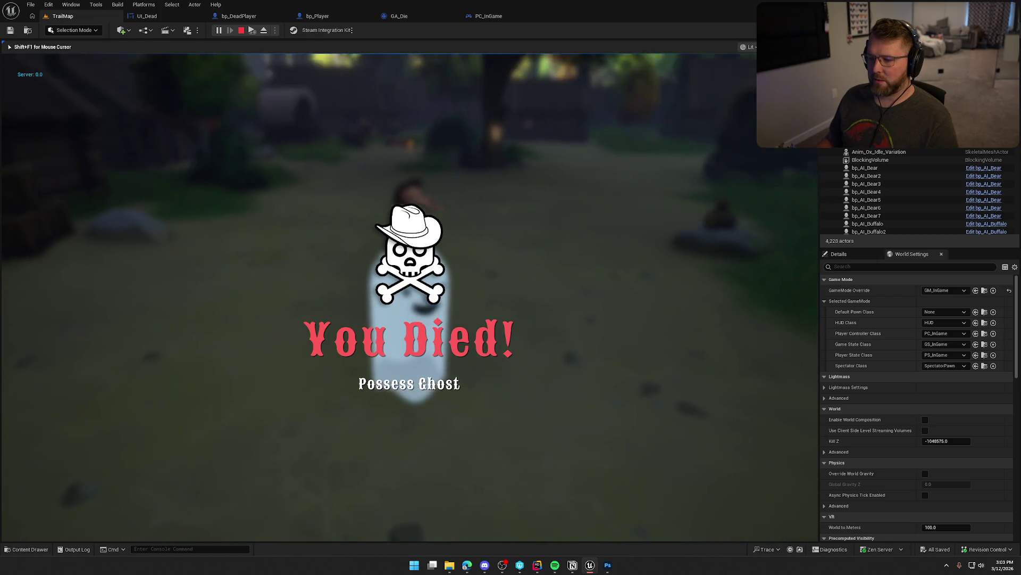
{"action": "key", "text": "shift+F1"}
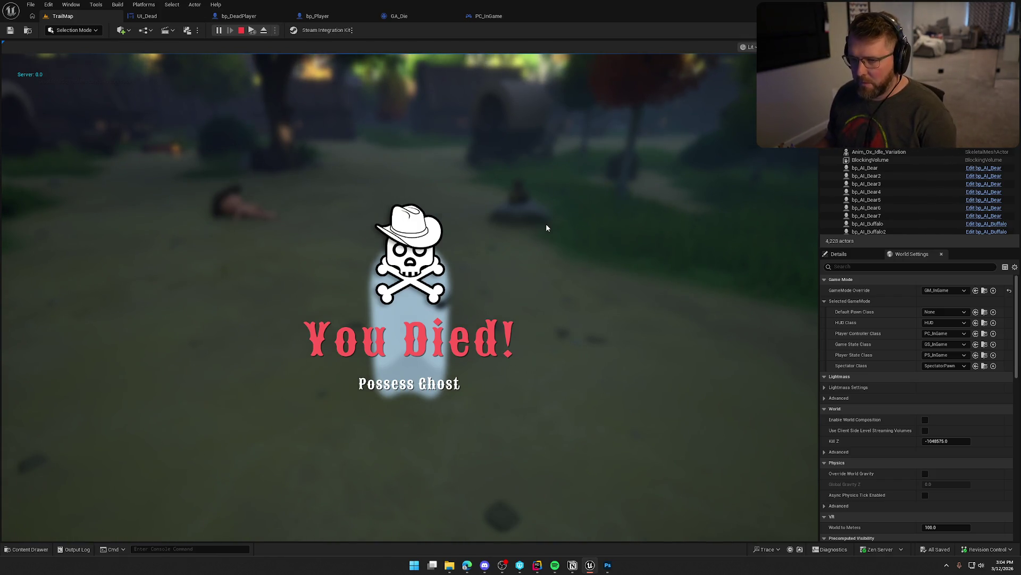
{"action": "key", "text": "Escape"}
{"action": "left_click", "coordinate": [147, 18]}
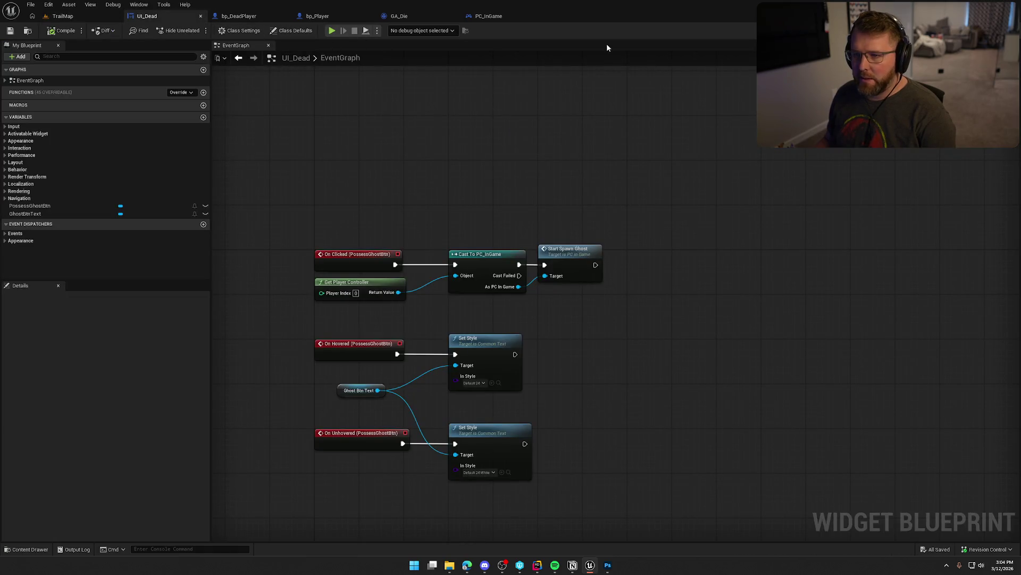
In the Designer, select the root Overlay and create a widget animation named ToggleUI.
{"action": "left_click", "coordinate": [989, 30]}
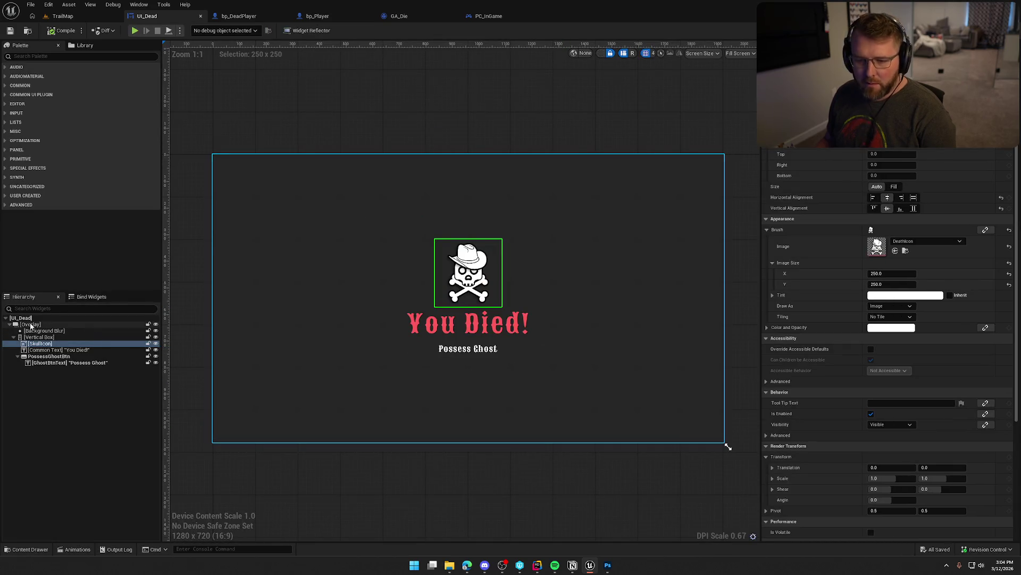
{"action": "left_click", "coordinate": [489, 398]}
{"action": "left_click", "coordinate": [139, 4]}
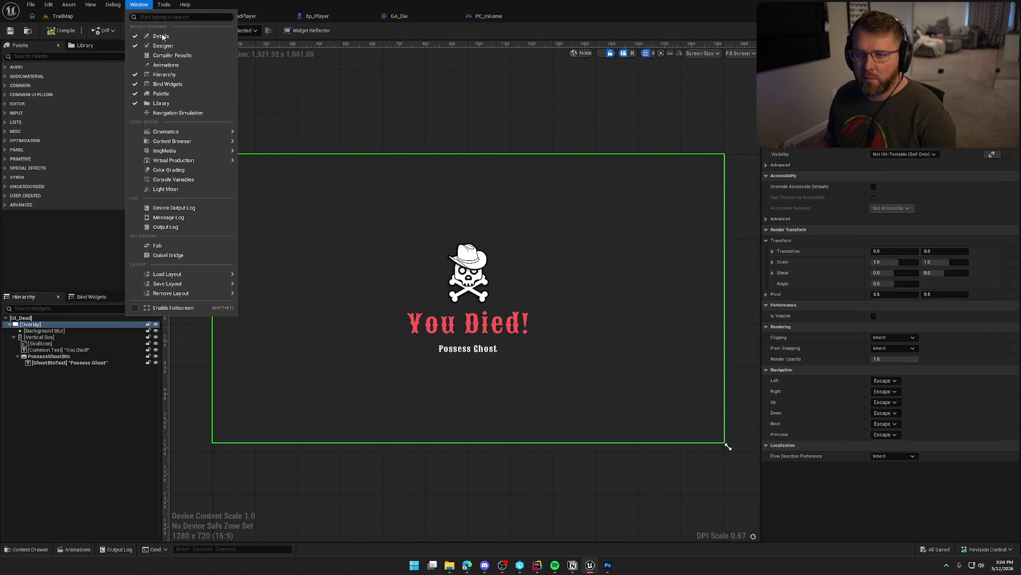
{"action": "left_click", "coordinate": [159, 65]}
{"action": "left_click", "coordinate": [186, 471]}
{"action": "type", "text": "Toggle"}
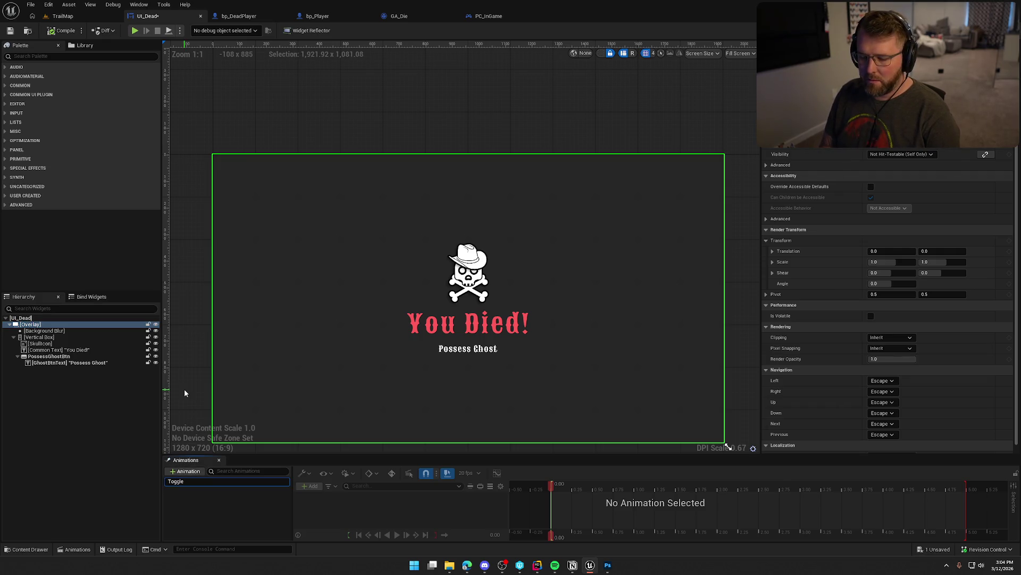
{"action": "type", "text": "UI"}
{"action": "key", "text": "Return"}
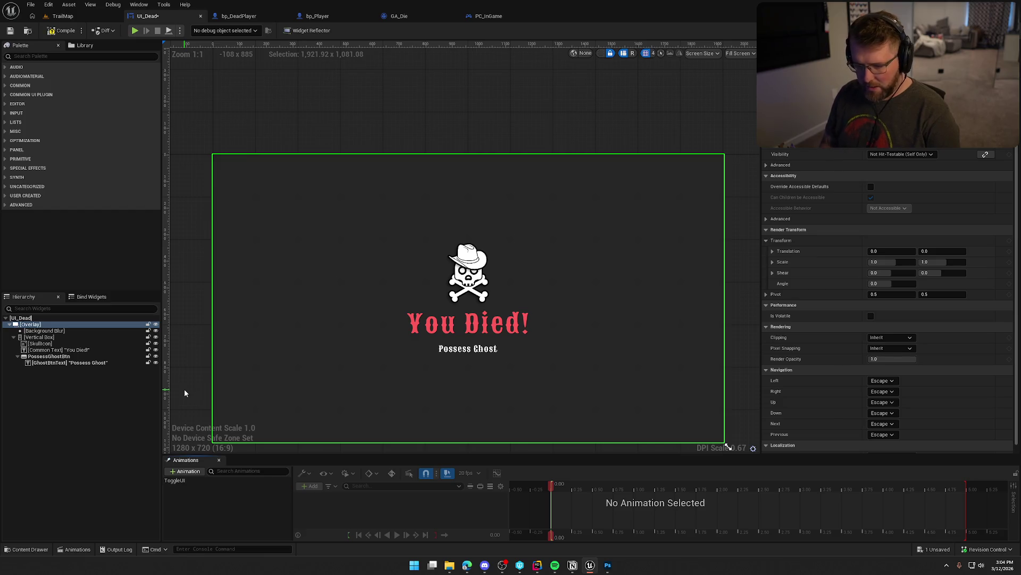
Add an Overlay_15 track to ToggleUI with a Render Opacity property at 1.0.
{"action": "mouse_move", "coordinate": [238, 337]}
{"action": "left_mouse_down"}
{"action": "mouse_move", "coordinate": [327, 259]}
{"action": "mouse_move", "coordinate": [310, 254]}
{"action": "left_mouse_up"}
{"action": "left_click", "coordinate": [187, 479]}
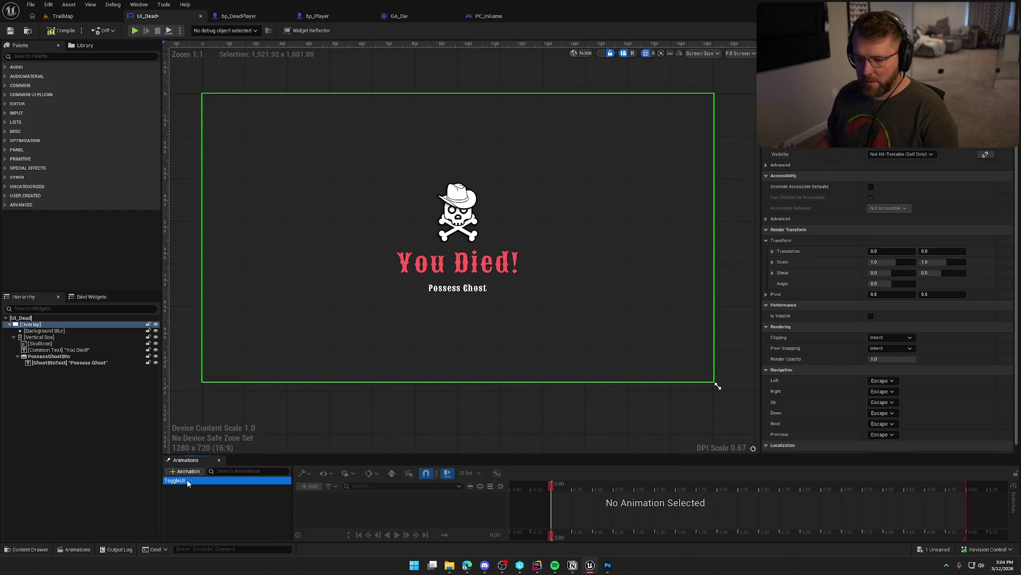
{"action": "left_click_drag", "start_coordinate": [321, 454], "coordinate": [320, 421]}
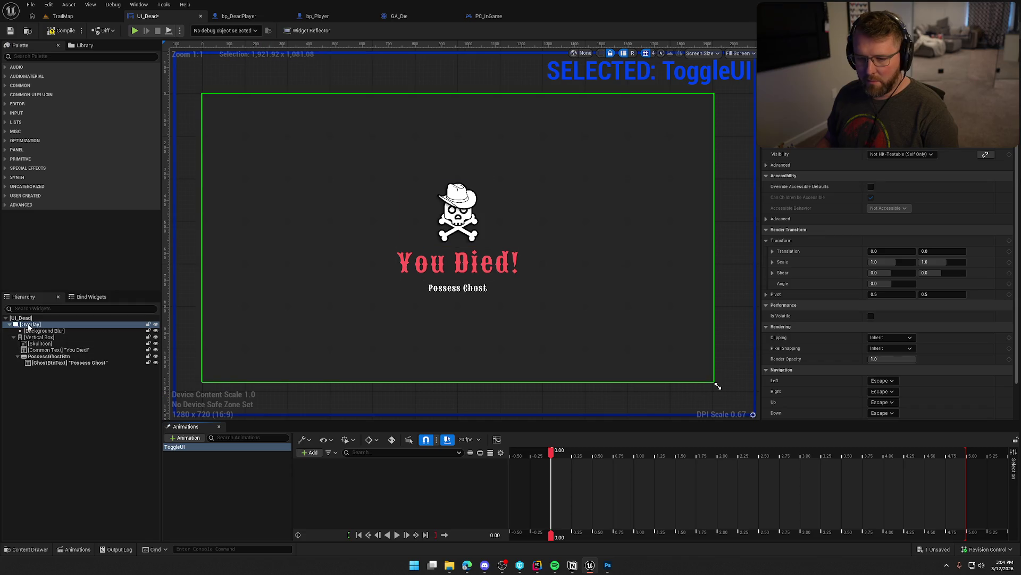
{"action": "left_click", "coordinate": [307, 453]}
{"action": "left_click", "coordinate": [366, 475]}
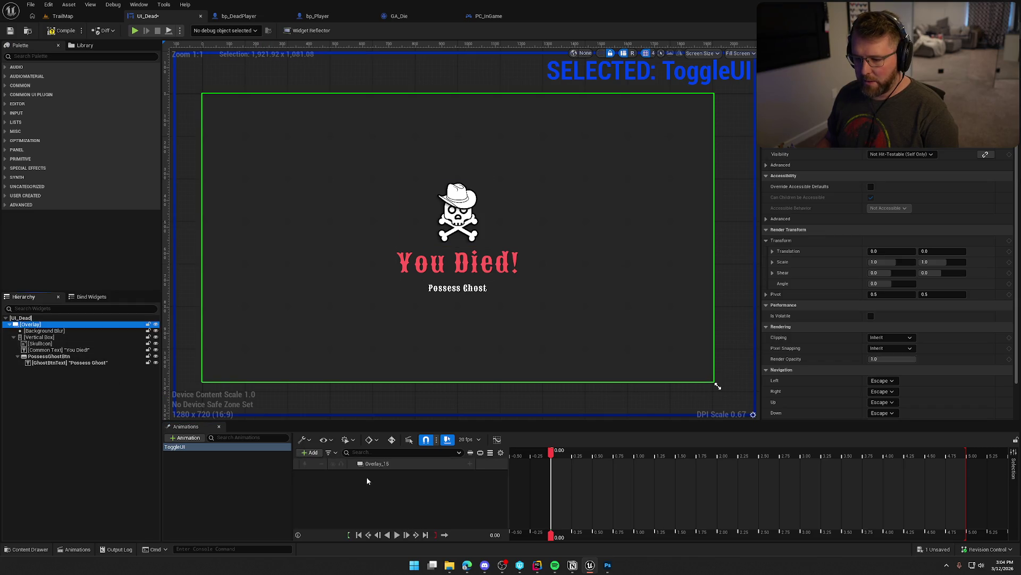
{"action": "left_click", "coordinate": [473, 462]}
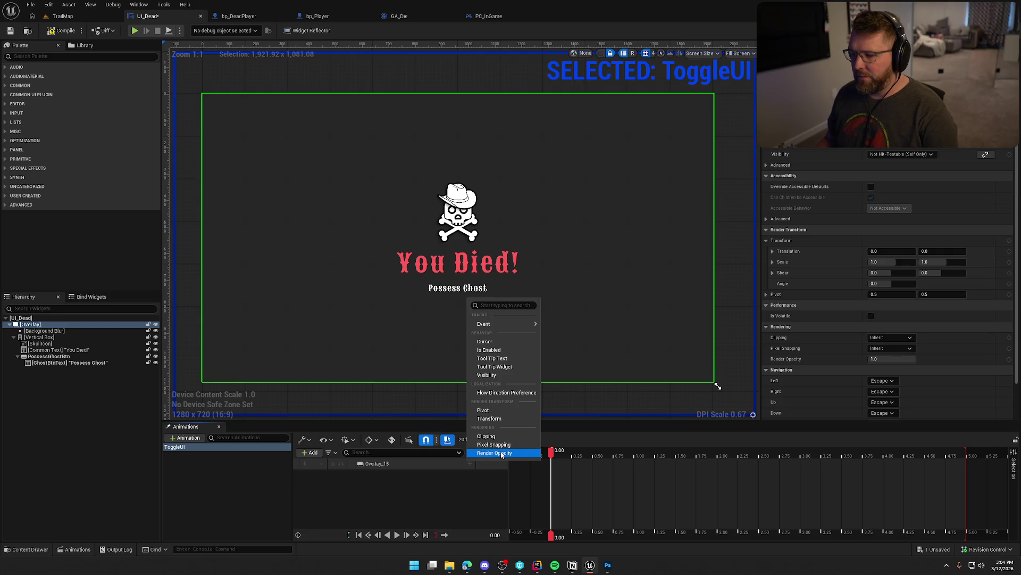
{"action": "left_click", "coordinate": [501, 454]}
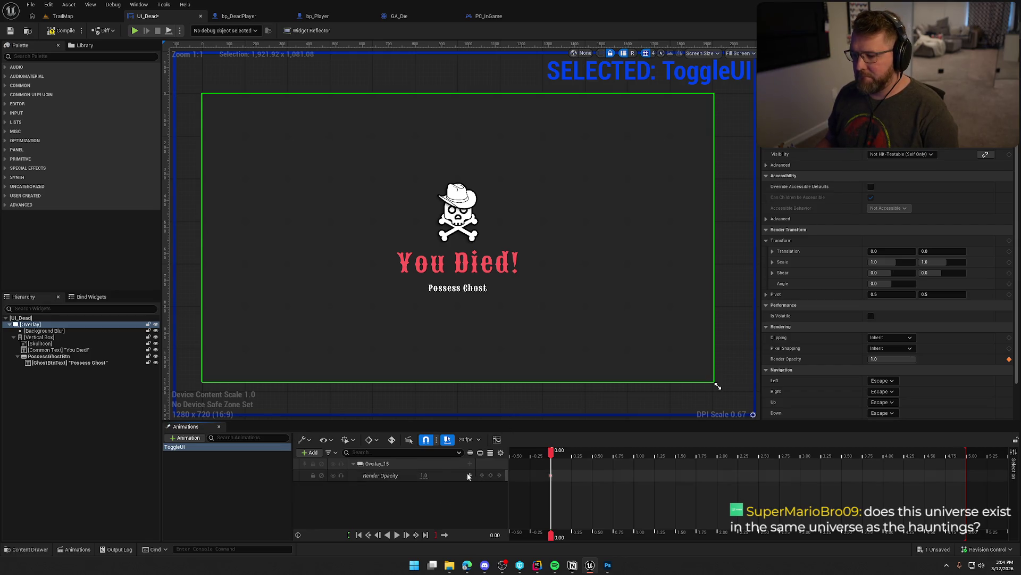
{"action": "left_click", "coordinate": [426, 474]}
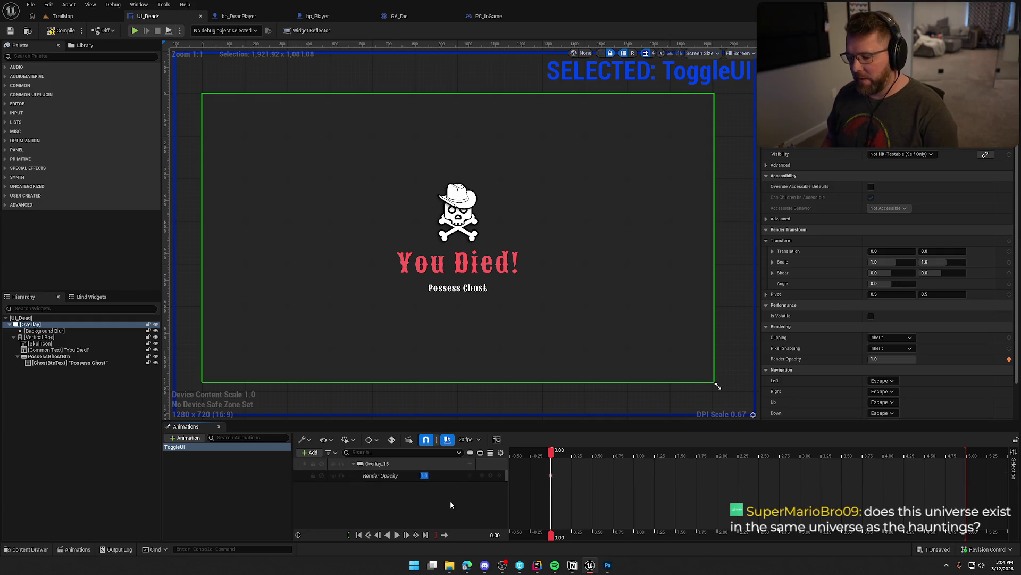
{"action": "type", "text": "0"}
Key Render Opacity at 0.0 at the start and 1.0 at 0.50 seconds.
{"action": "key", "text": "Return"}
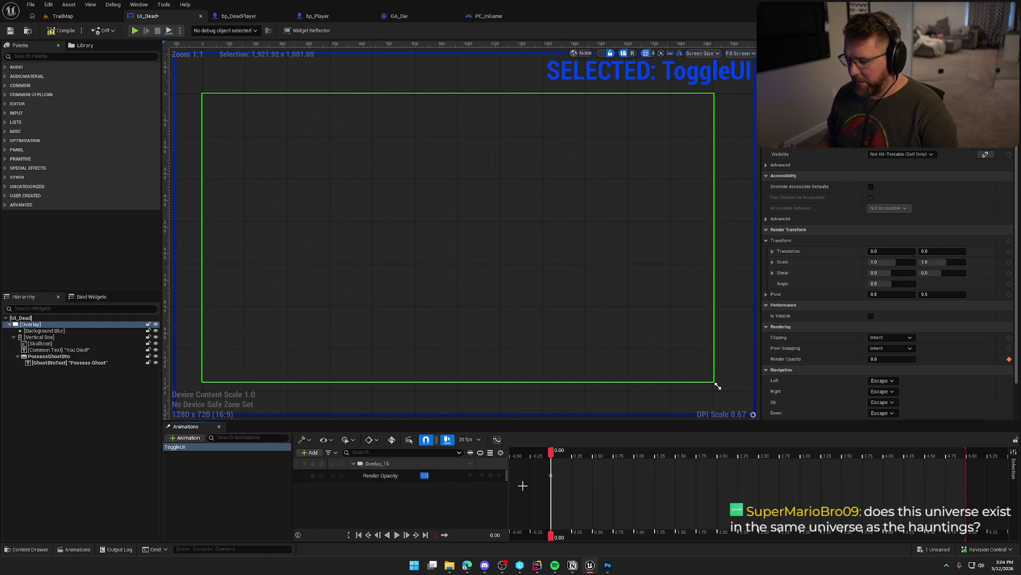
{"action": "left_click_drag", "start_coordinate": [552, 456], "coordinate": [575, 456]}
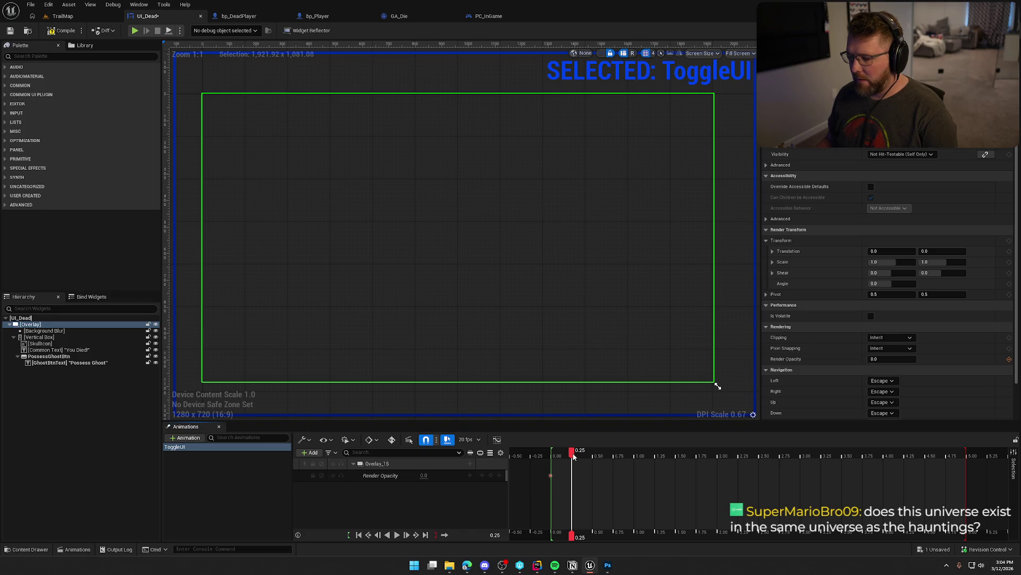
{"action": "left_click_drag", "start_coordinate": [573, 456], "coordinate": [595, 457]}
{"action": "left_click", "coordinate": [424, 475]}
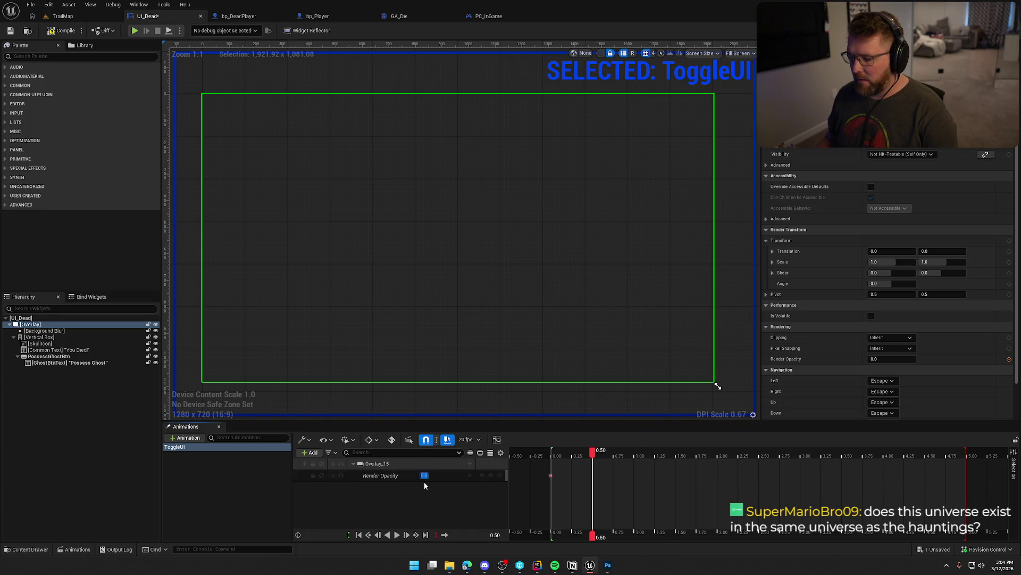
{"action": "type", "text": "1"}
{"action": "key", "text": "Return"}
Preview the fade forward, from the start, and in reverse.
{"action": "left_click", "coordinate": [398, 535]}
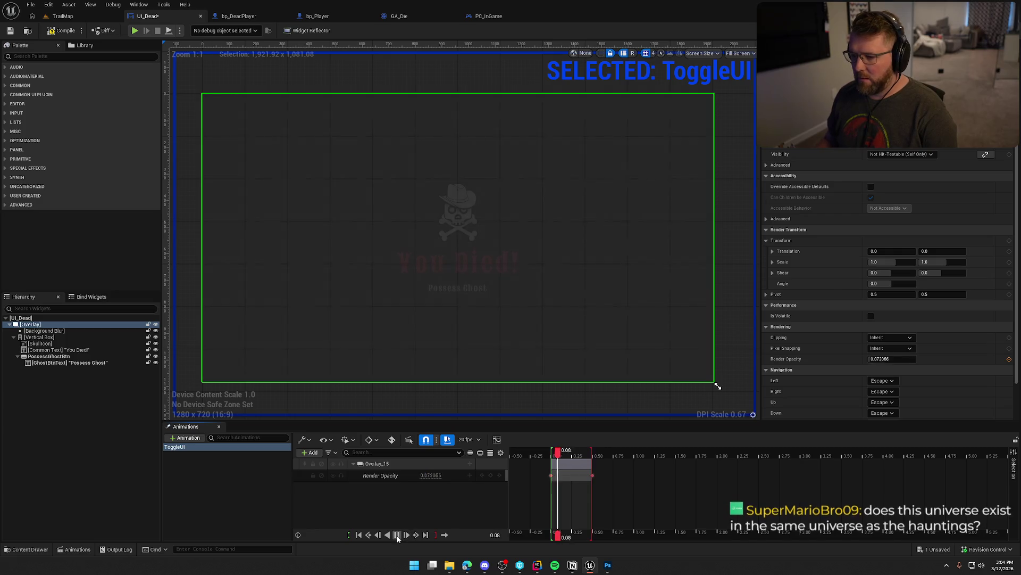
{"action": "left_click", "coordinate": [397, 535]}
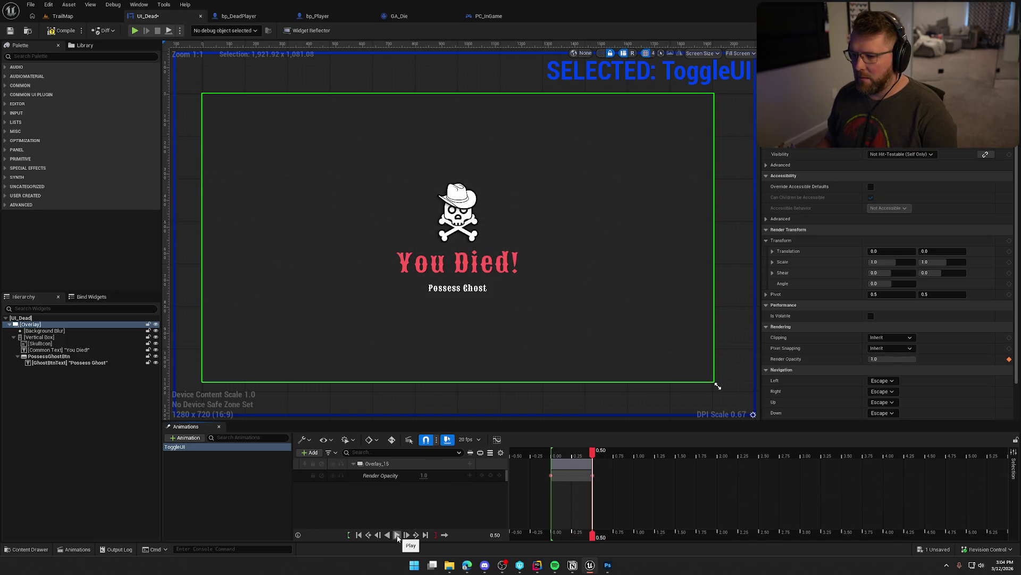
{"action": "left_click", "coordinate": [396, 535]}
{"action": "left_click", "coordinate": [396, 535]}
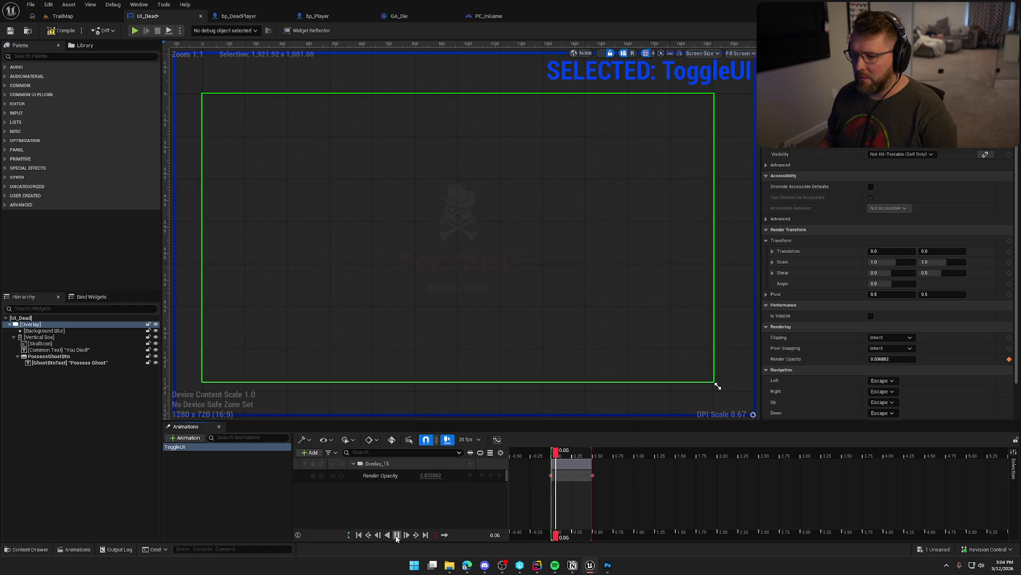
{"action": "left_click", "coordinate": [397, 535]}
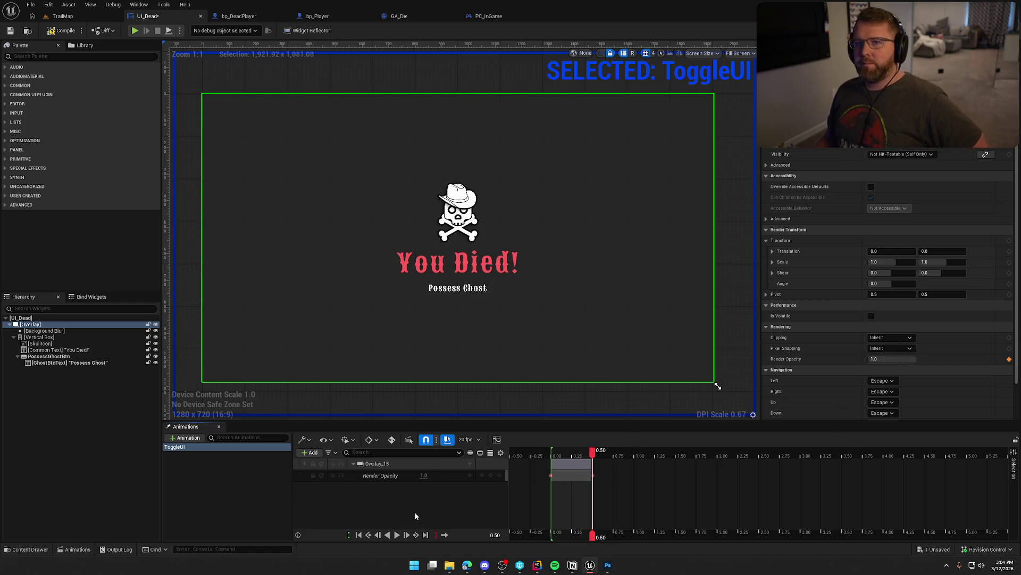
{"action": "left_click", "coordinate": [397, 535]}
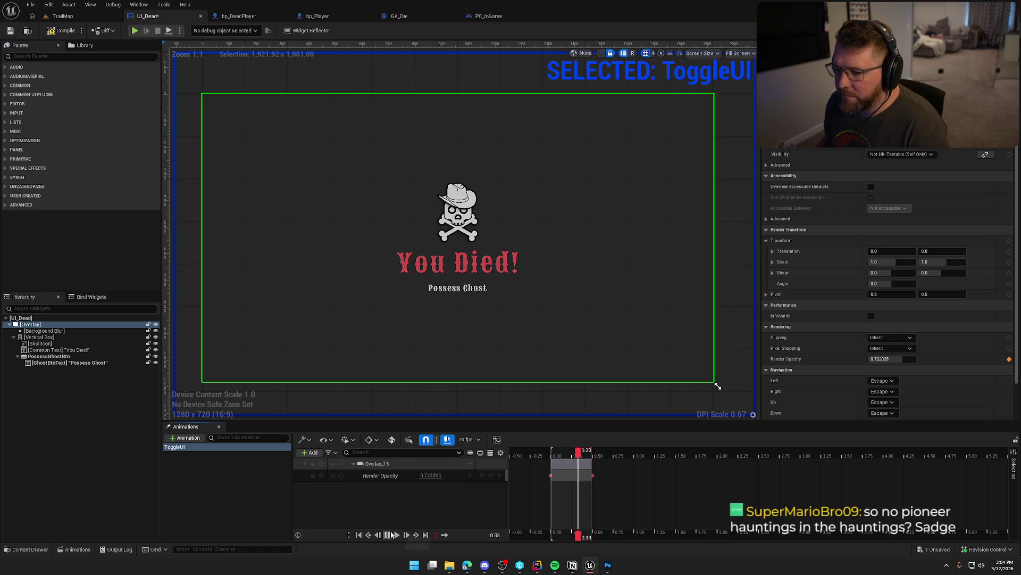
{"action": "left_click", "coordinate": [397, 534]}
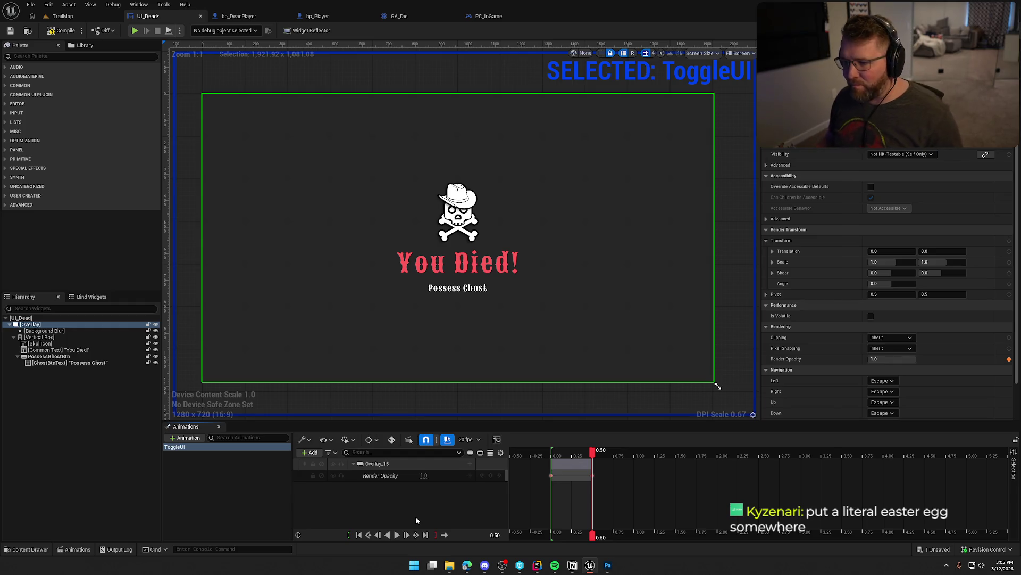
Compile and save UI_Dead, replay the ToggleUI fade, and select the skull image widget.
{"action": "left_click_drag", "start_coordinate": [431, 401], "coordinate": [440, 399]}
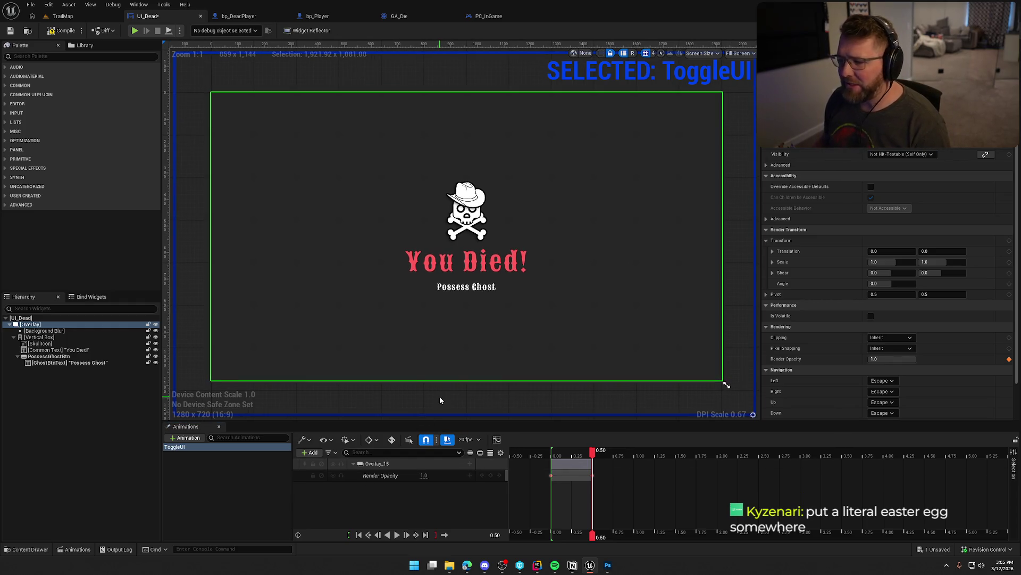
{"action": "left_click", "coordinate": [56, 30]}
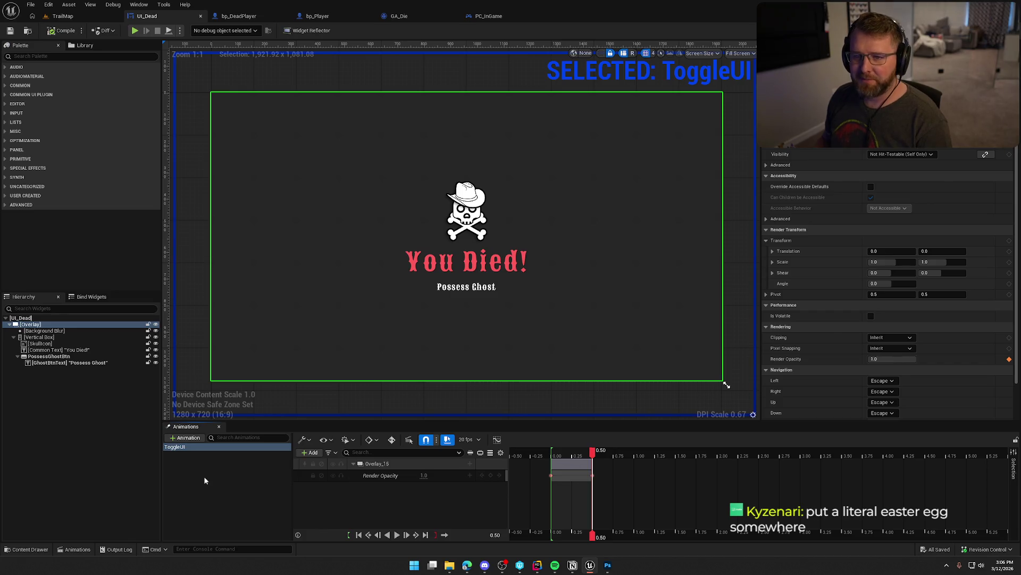
{"action": "left_click", "coordinate": [222, 490]}
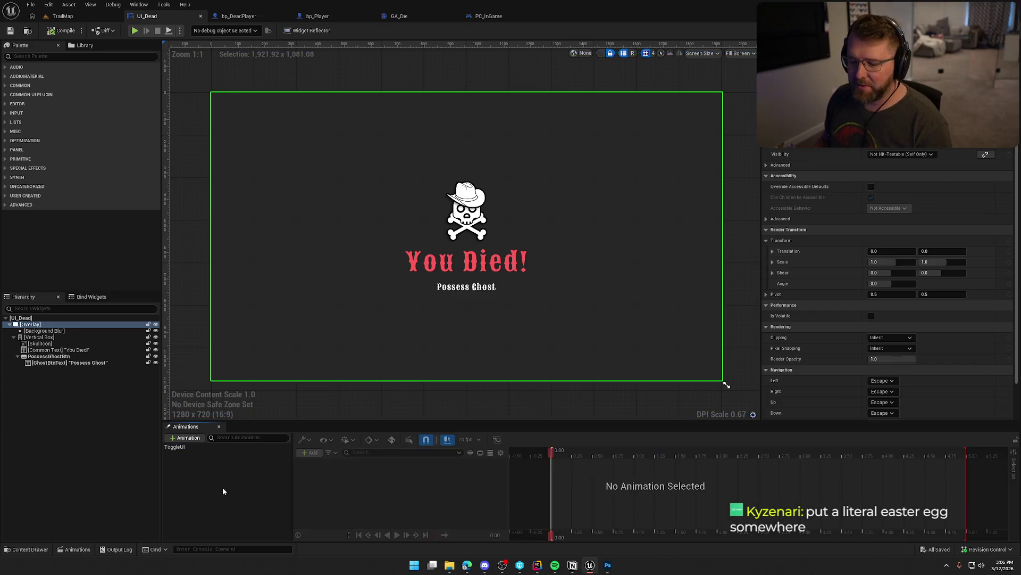
{"action": "left_click", "coordinate": [181, 446]}
{"action": "left_click", "coordinate": [397, 535]}
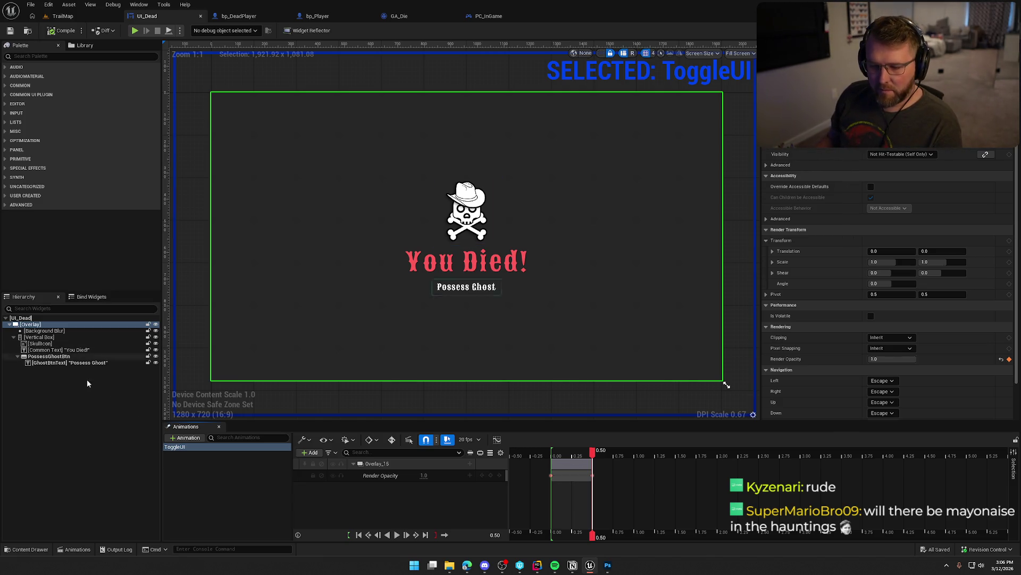
{"action": "left_click", "coordinate": [43, 345]}
Add ToggleUI tracks for SkullIcon and the CommonTextBlock_97 text.
{"action": "left_click", "coordinate": [310, 452]}
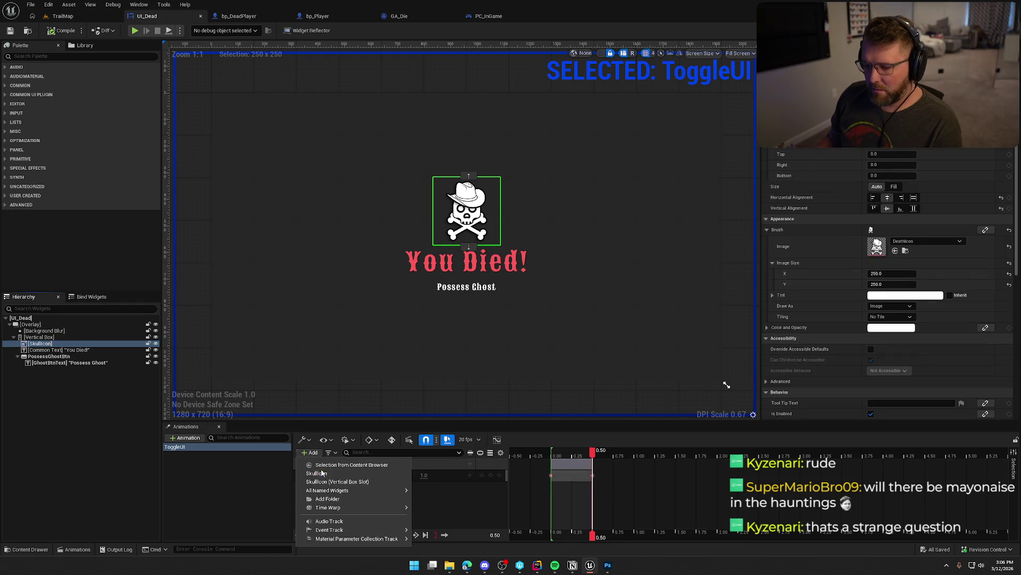
{"action": "left_click", "coordinate": [329, 471]}
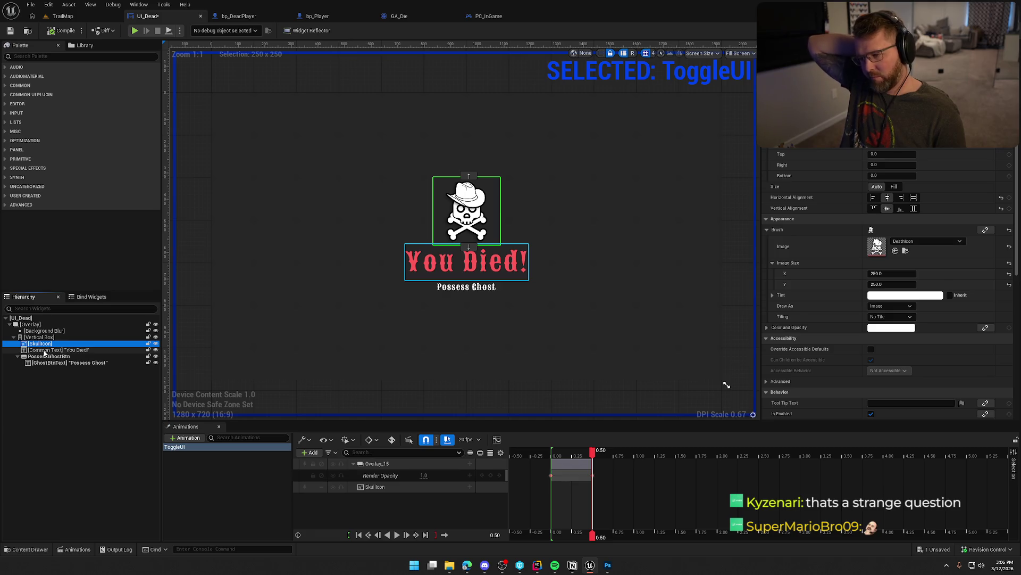
{"action": "left_click", "coordinate": [45, 350]}
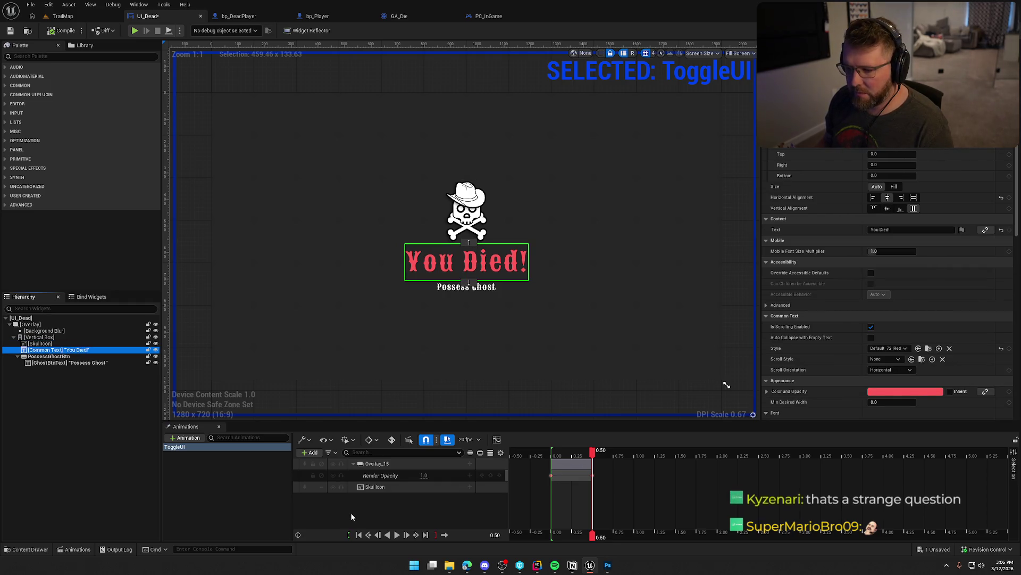
{"action": "left_click", "coordinate": [304, 457]}
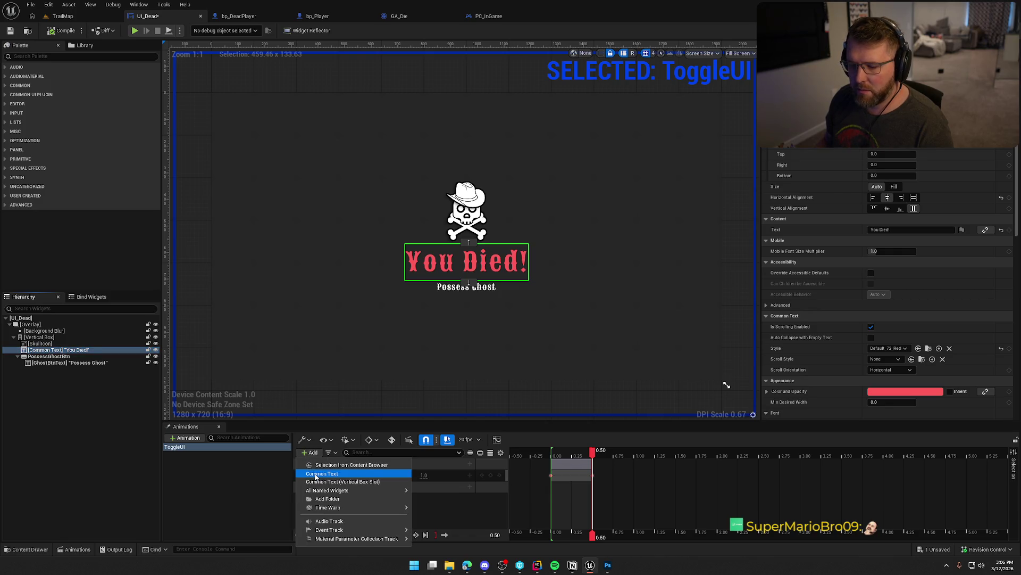
{"action": "left_click", "coordinate": [314, 474]}
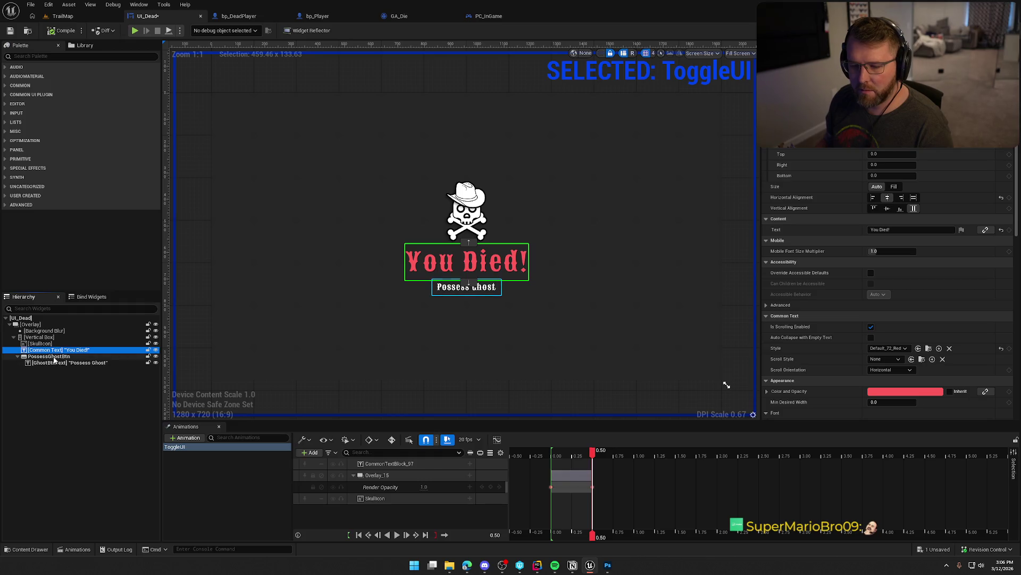
Add a PossessGhostBtn track, collapse Overlay_15, and select the CommonTextBlock_97 track.
{"action": "left_click", "coordinate": [49, 356]}
{"action": "left_click", "coordinate": [309, 452]}
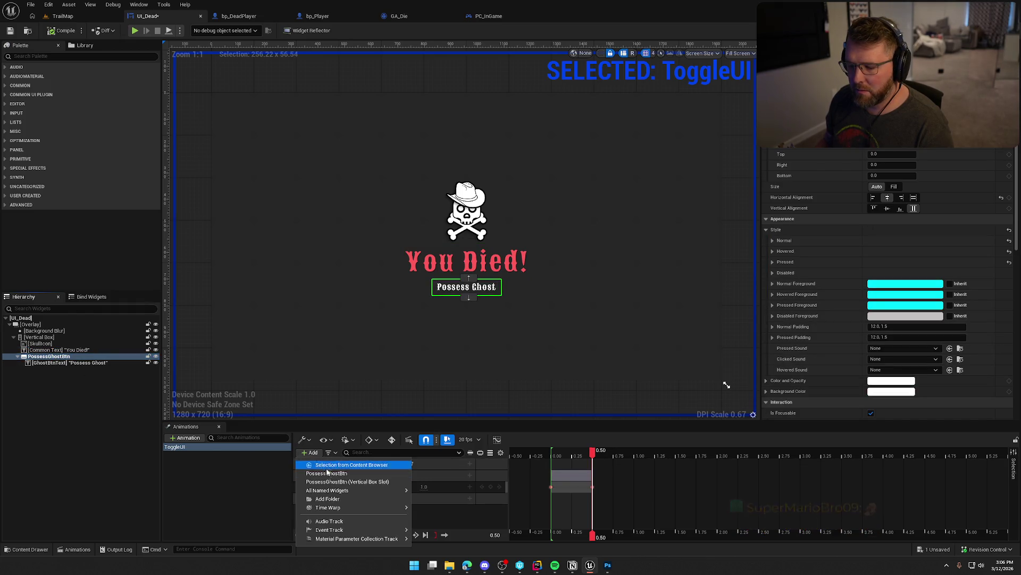
{"action": "left_click", "coordinate": [322, 464]}
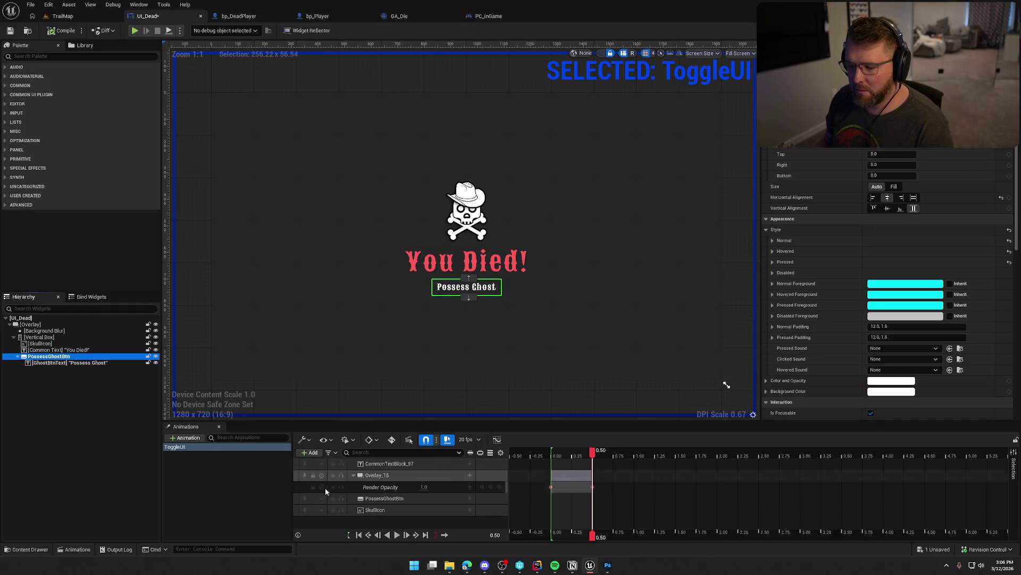
{"action": "left_click", "coordinate": [353, 475]}
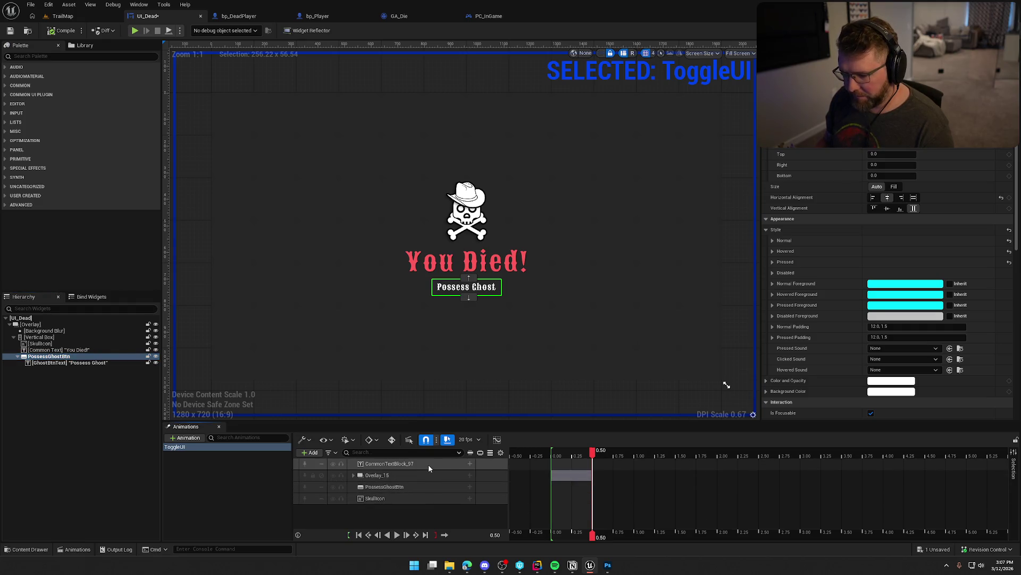
{"action": "left_click", "coordinate": [429, 464]}
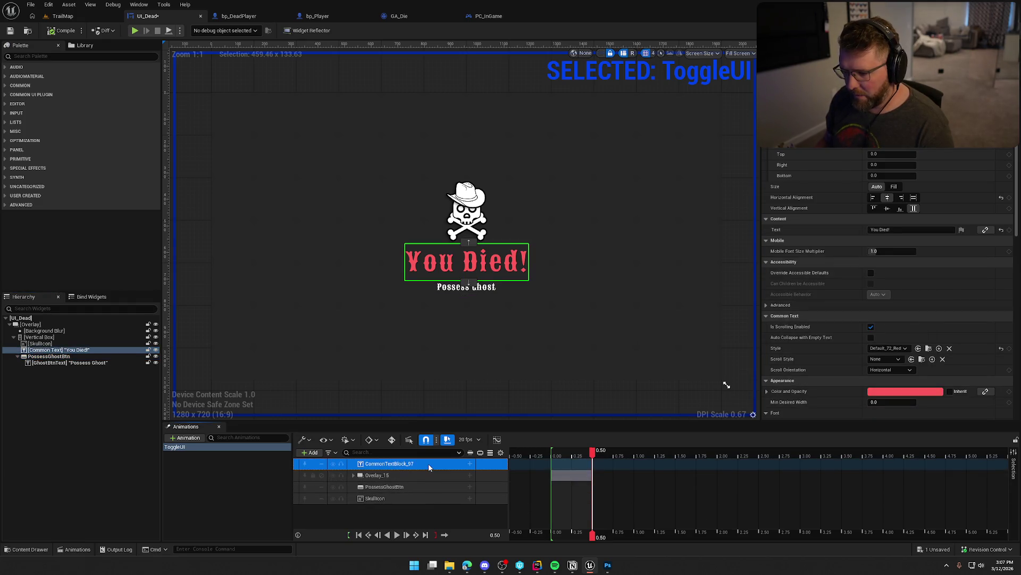
{"action": "left_click", "coordinate": [470, 465]}
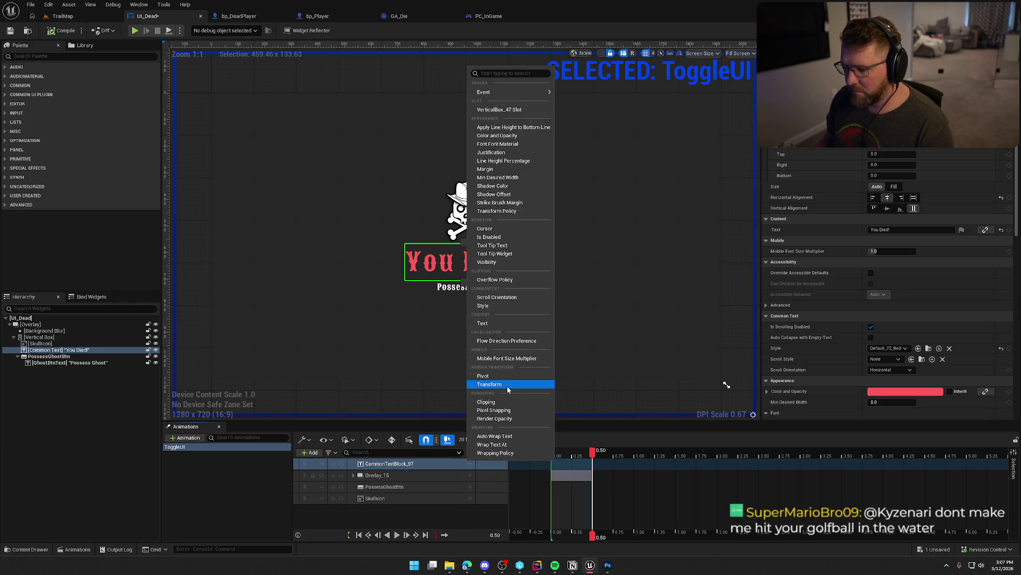
Add a Transform track to CommonTextBlock_97 and delete its Rotation and Shear sub-tracks.
{"action": "left_click", "coordinate": [506, 385]}
{"action": "left_click", "coordinate": [357, 476]}
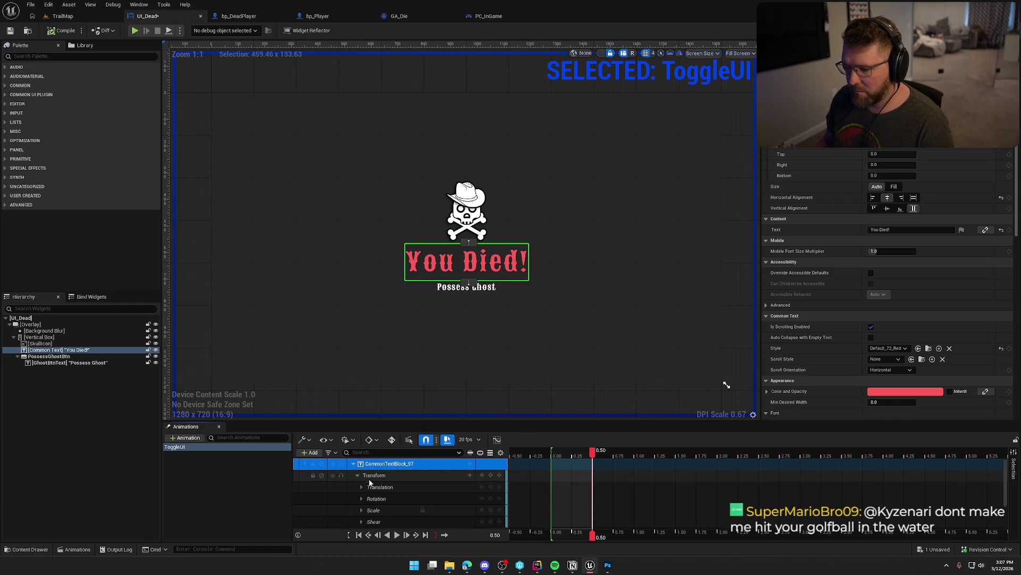
{"action": "scroll", "coordinate": [391, 500], "scroll_direction": "down", "scroll_amount": 1}
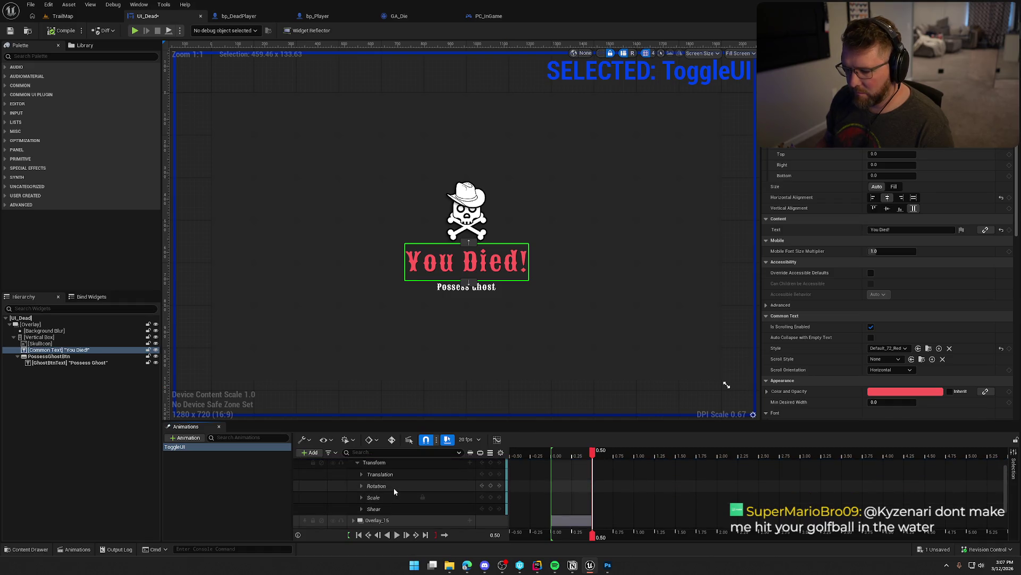
{"action": "left_click", "coordinate": [394, 487]}
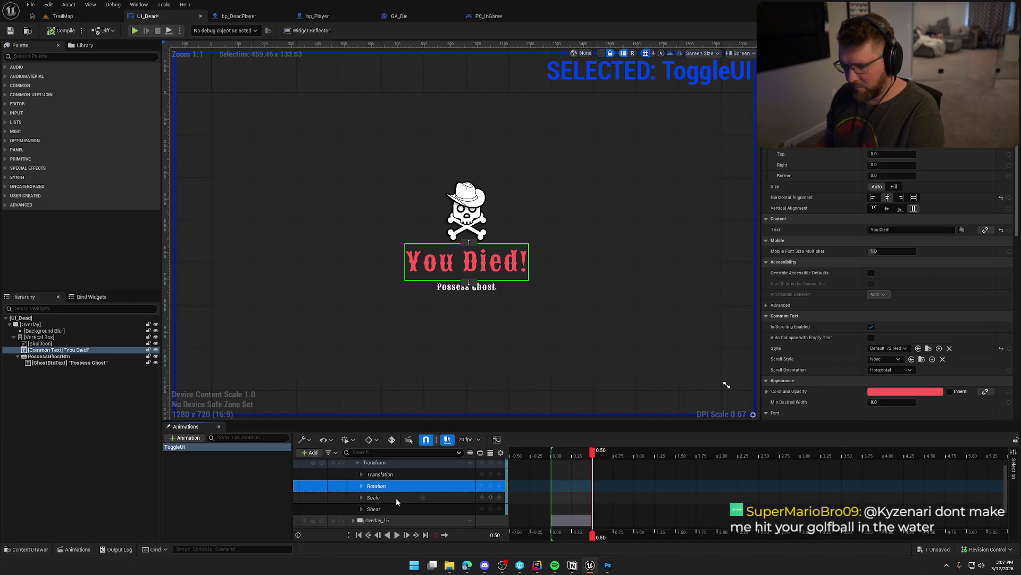
{"action": "key", "text": "Delete"}
{"action": "left_click", "coordinate": [385, 495]}
{"action": "key", "text": "Delete"}
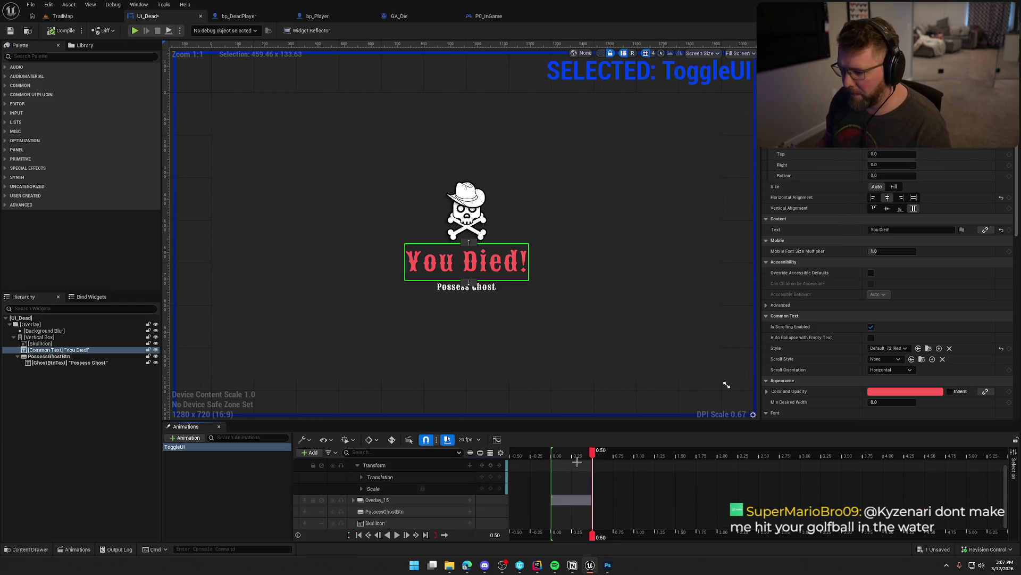
At 0.00 seconds, set Overlay_15's Render Opacity to 1.0.
{"action": "left_click_drag", "start_coordinate": [592, 459], "coordinate": [552, 460]}
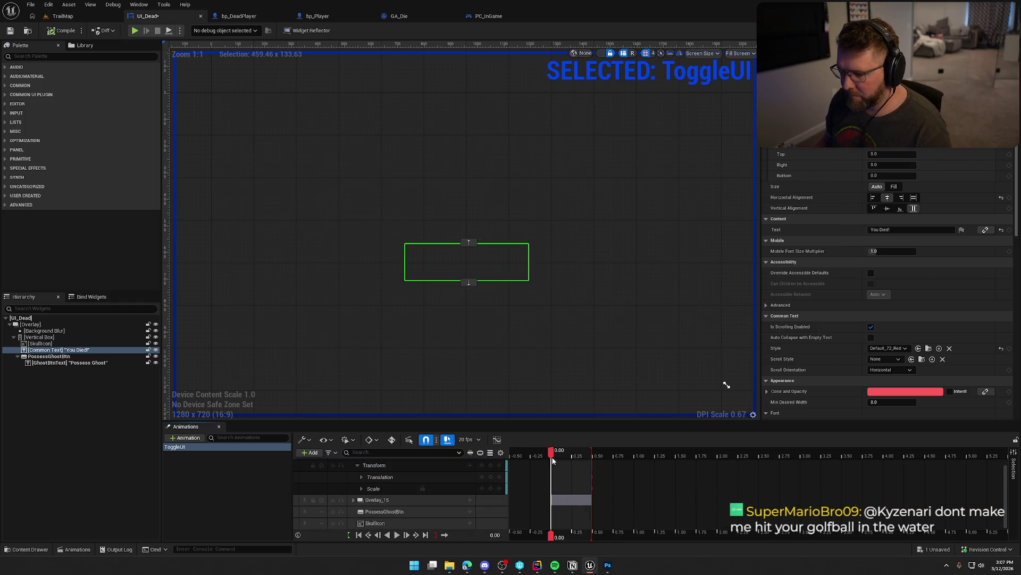
{"action": "left_click", "coordinate": [353, 500]}
{"action": "left_click", "coordinate": [424, 512]}
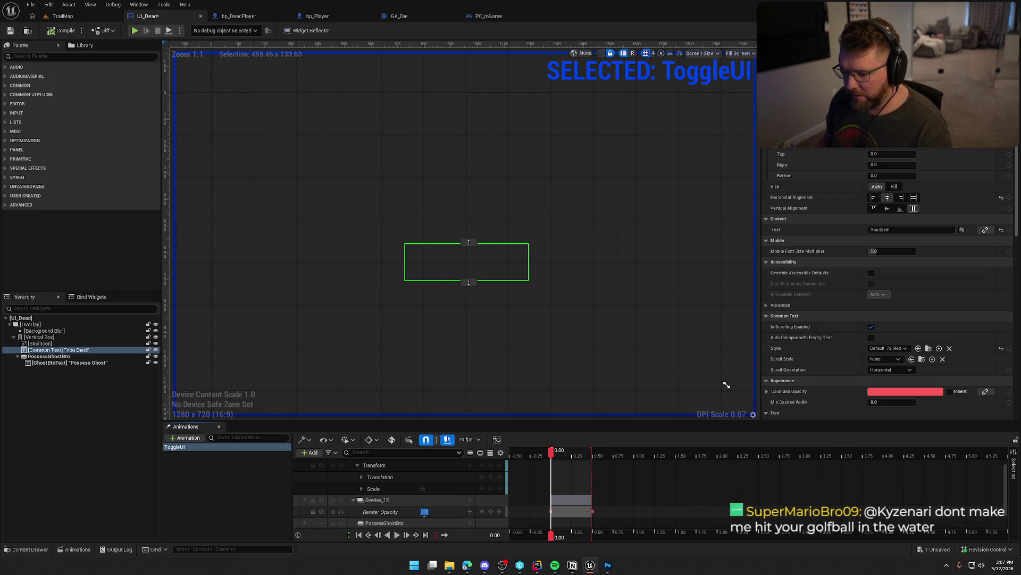
{"action": "type", "text": "1"}
{"action": "key", "text": "Return"}
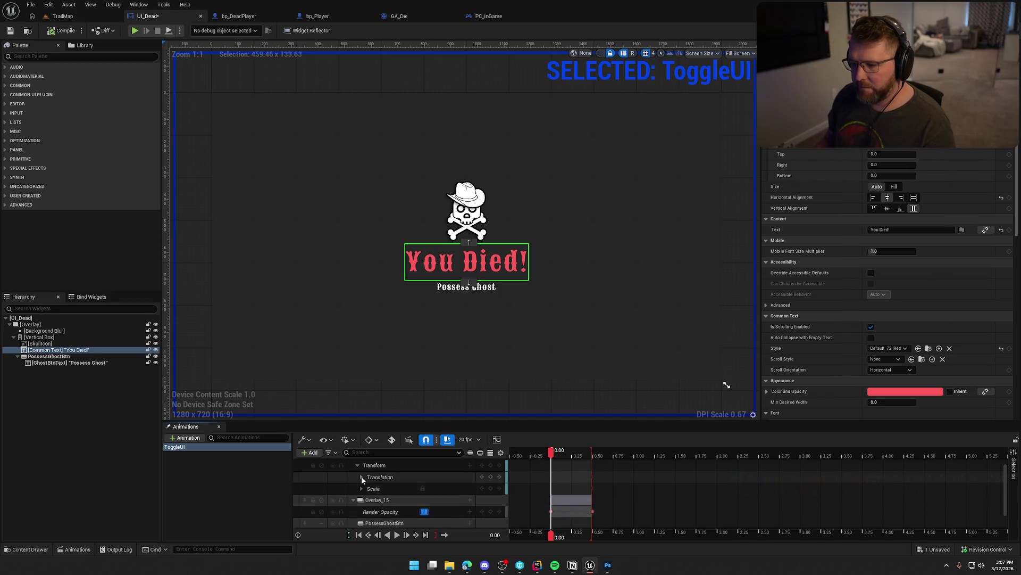
Key the text's Translation Y to 350 at 0.00 seconds.
{"action": "left_click", "coordinate": [362, 477]}
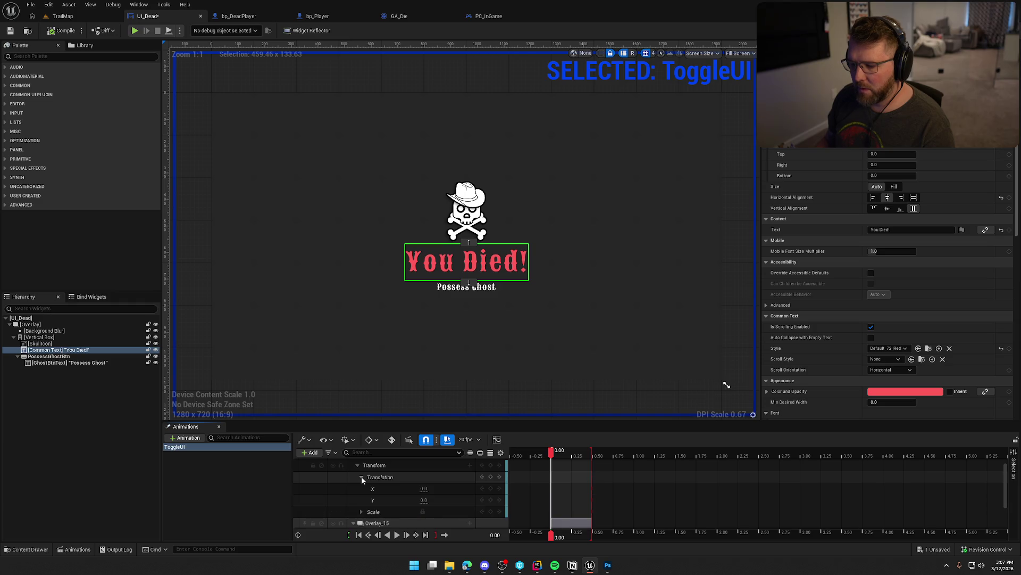
{"action": "mouse_move", "coordinate": [423, 500]}
{"action": "left_mouse_down"}
{"action": "mouse_move", "coordinate": [463, 500]}
{"action": "mouse_move", "coordinate": [427, 501]}
{"action": "left_mouse_up"}
{"action": "type", "text": "350"}
{"action": "key", "text": "Return"}
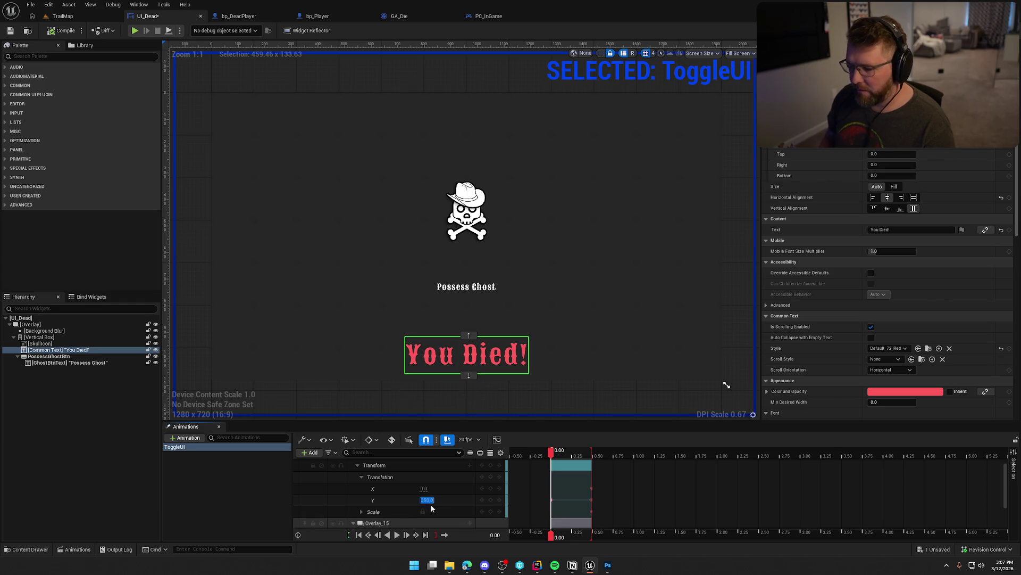
Edit the text's starting Scale X and Y values toward 0.
{"action": "left_click", "coordinate": [363, 511]}
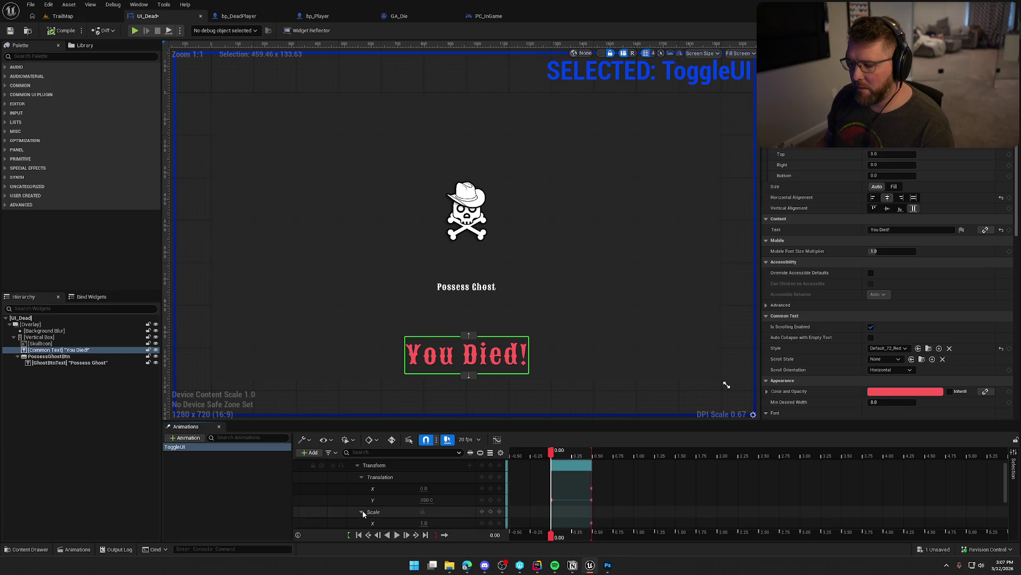
{"action": "scroll", "coordinate": [420, 498], "scroll_direction": "down", "scroll_amount": 1}
{"action": "left_click", "coordinate": [423, 497]}
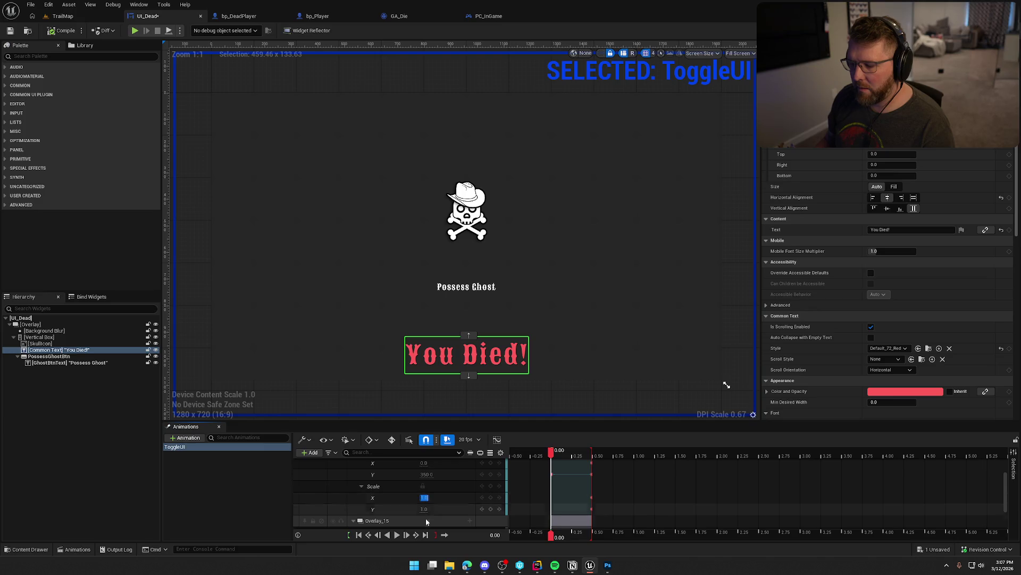
{"action": "type", "text": "0"}
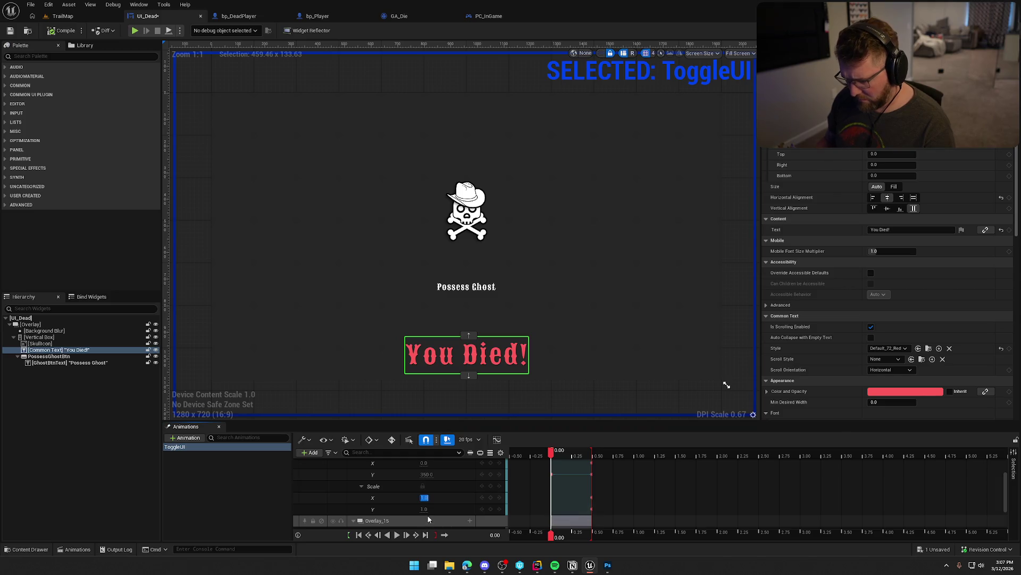
{"action": "left_click", "coordinate": [424, 497]}
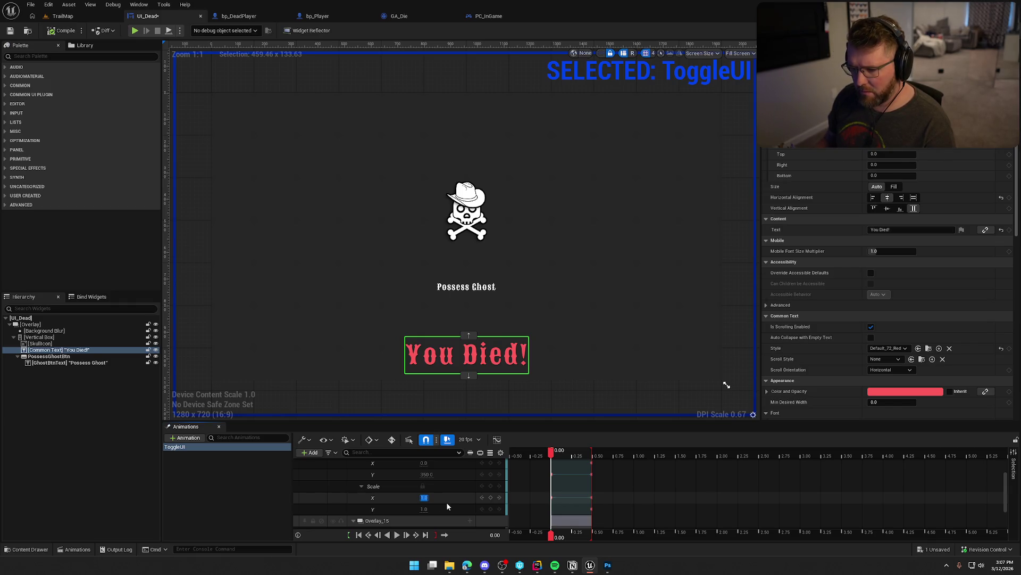
{"action": "scroll", "coordinate": [446, 502], "scroll_direction": "down", "scroll_amount": 1}
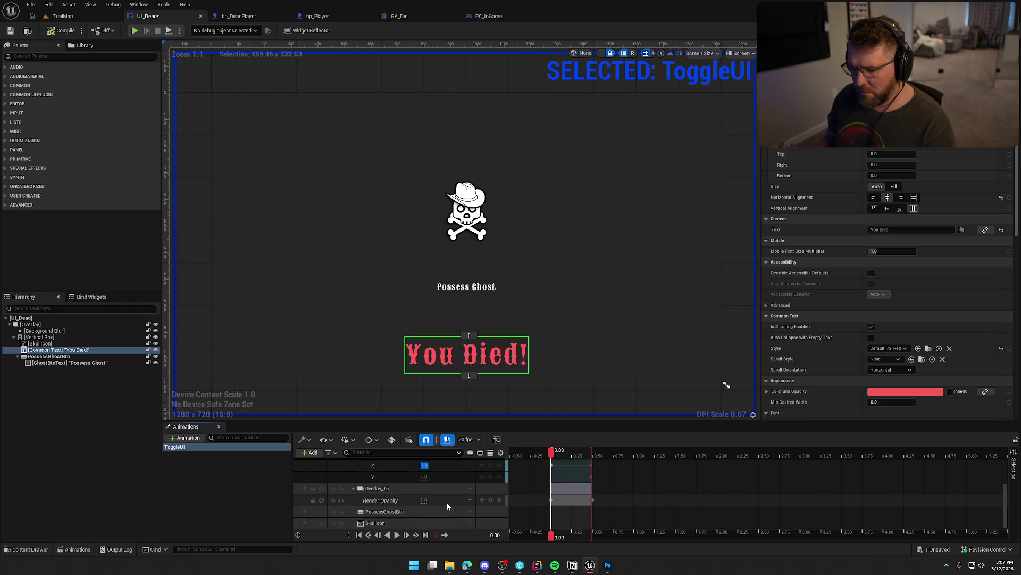
{"action": "left_click", "coordinate": [425, 503]}
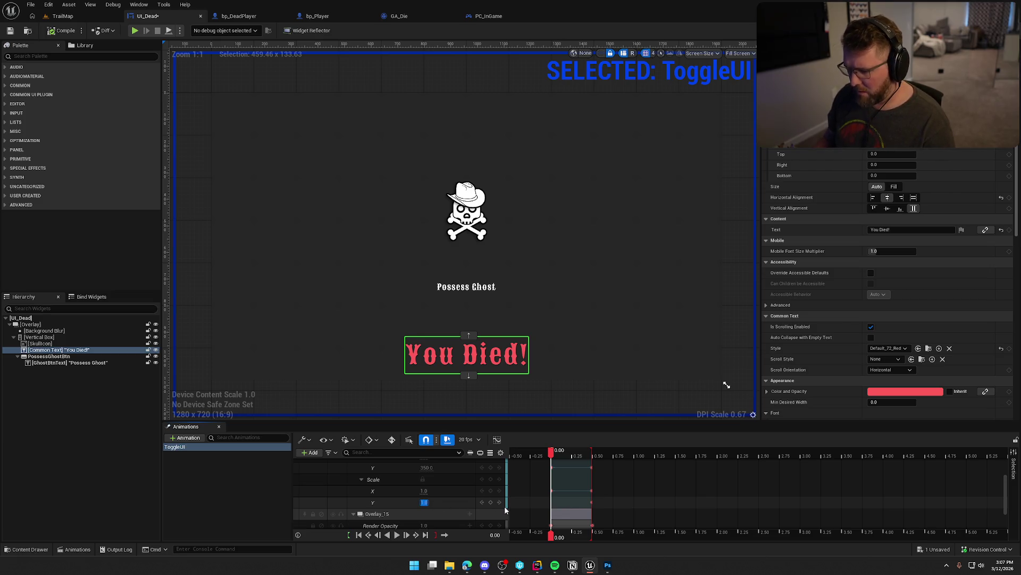
Scrub to 0.20 seconds, shrink the text's starting scale, and play the animation.
{"action": "mouse_move", "coordinate": [552, 452]}
{"action": "left_mouse_down"}
{"action": "mouse_move", "coordinate": [596, 457]}
{"action": "mouse_move", "coordinate": [552, 457]}
{"action": "left_mouse_up"}
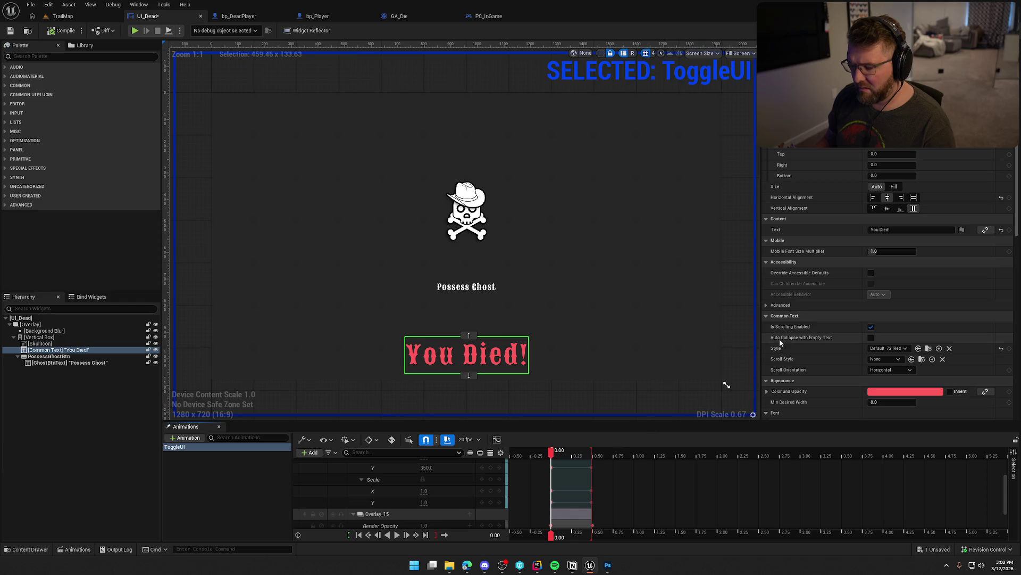
{"action": "left_click_drag", "start_coordinate": [427, 490], "coordinate": [409, 490]}
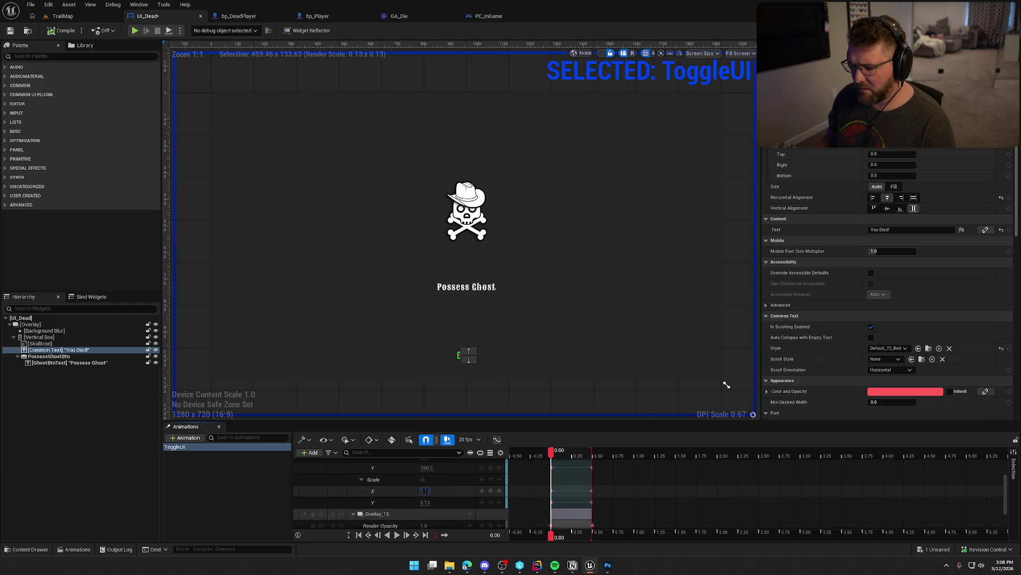
{"action": "key", "text": "ctrl+z"}
{"action": "left_click", "coordinate": [424, 490]}
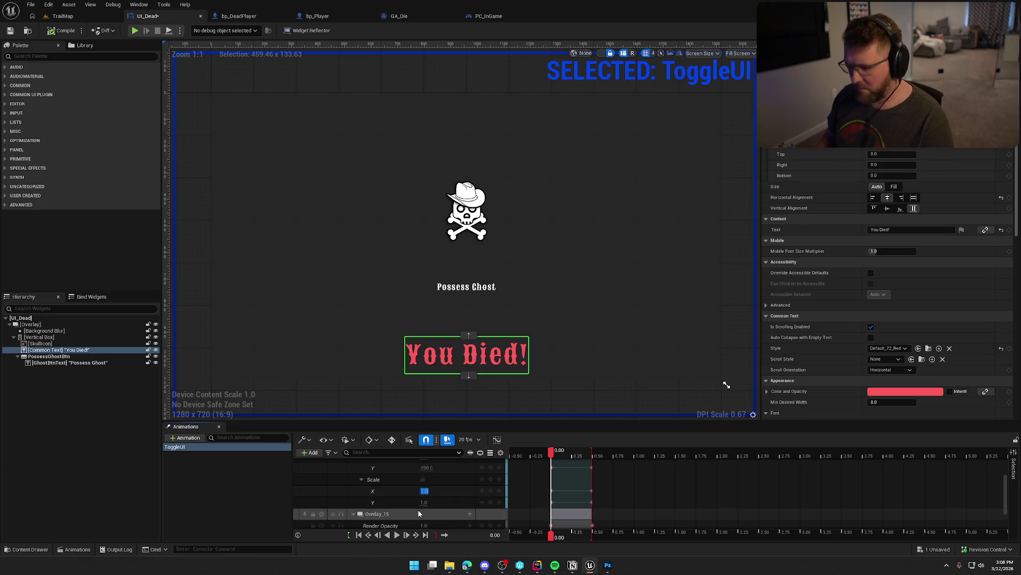
{"action": "left_click_drag", "start_coordinate": [416, 490], "coordinate": [393, 490]}
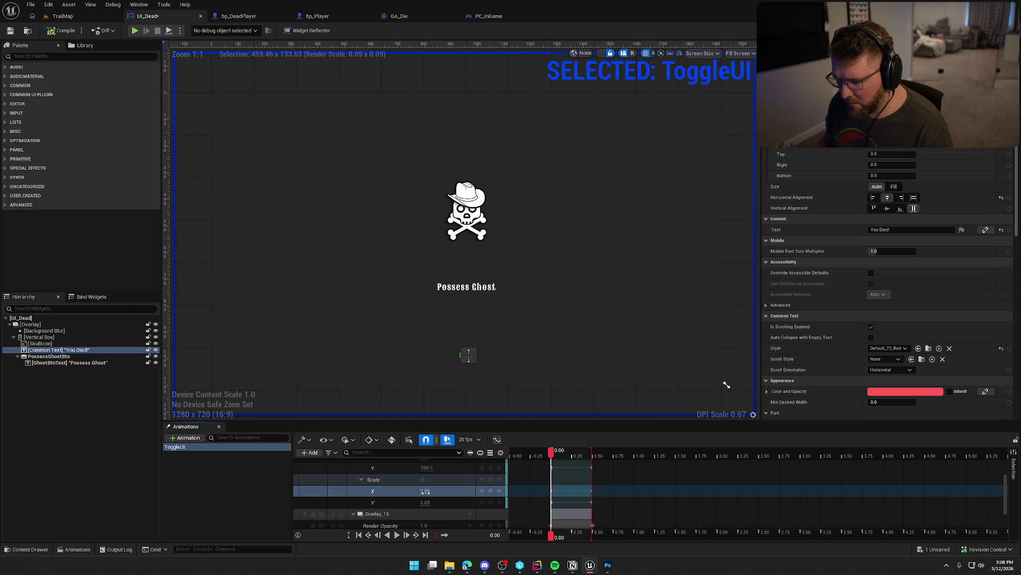
{"action": "left_click", "coordinate": [397, 534]}
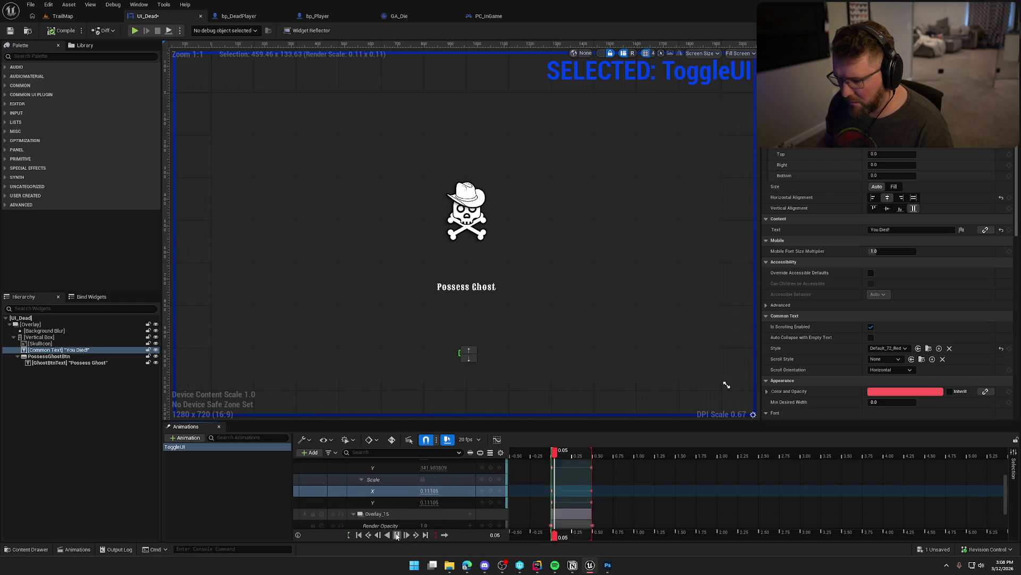
Replay the animation in reverse and forward, then enlarge the Animations timeline area.
{"action": "left_click", "coordinate": [397, 535]}
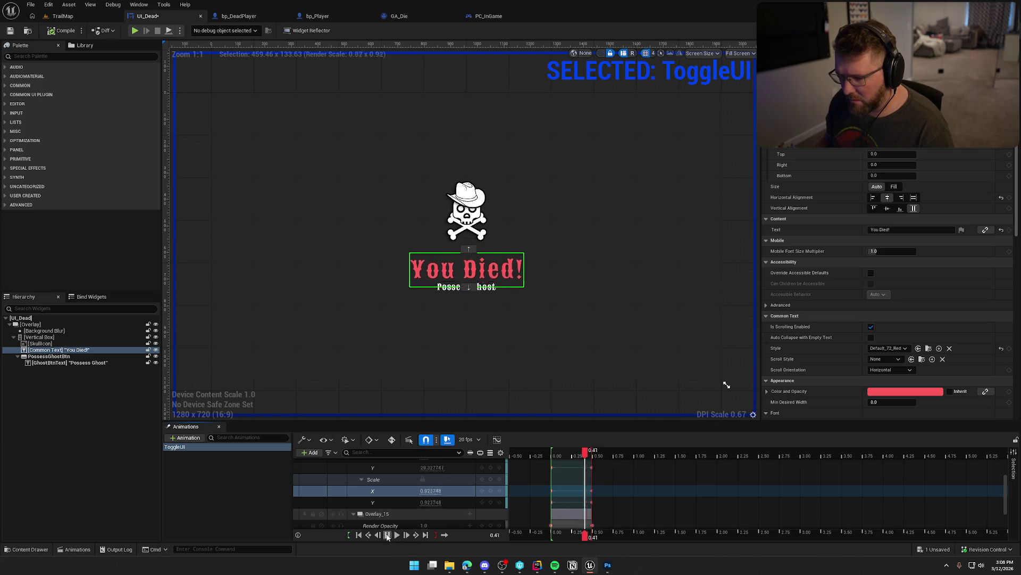
{"action": "left_click", "coordinate": [396, 535]}
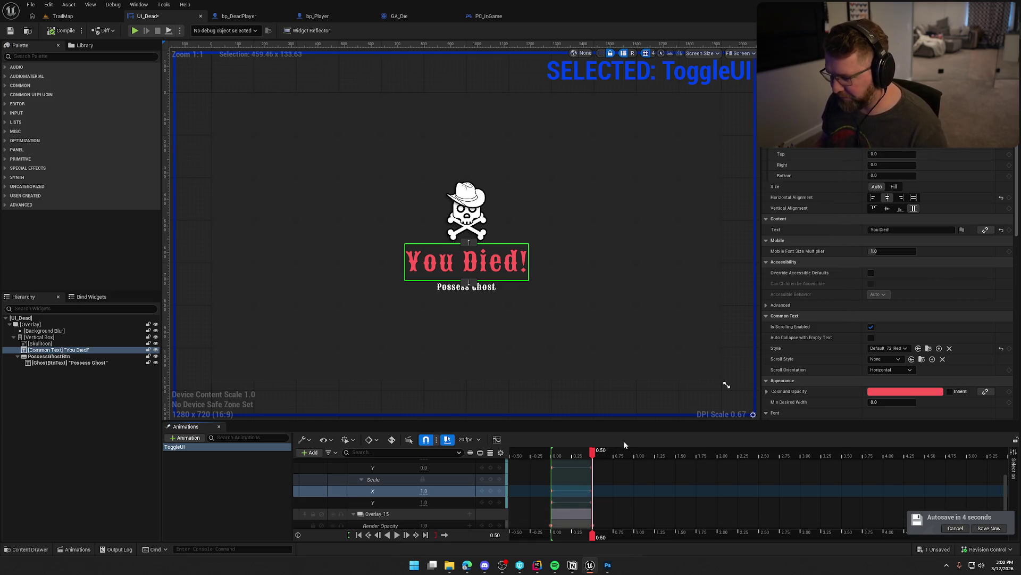
{"action": "left_click_drag", "start_coordinate": [617, 421], "coordinate": [592, 359]}
{"action": "scroll", "coordinate": [612, 320], "scroll_direction": "down", "scroll_amount": 2}
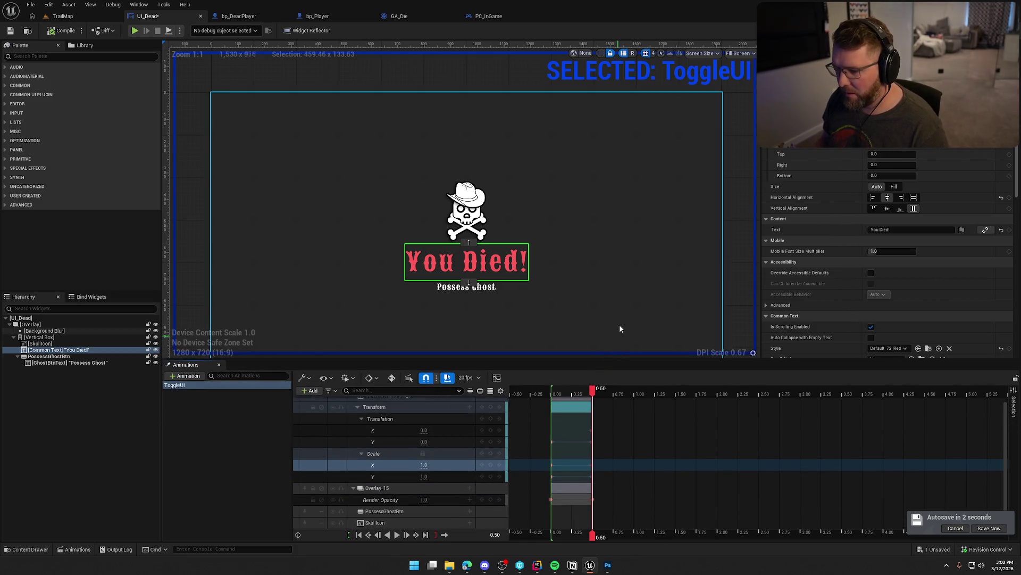
{"action": "left_click_drag", "start_coordinate": [601, 264], "coordinate": [564, 239]}
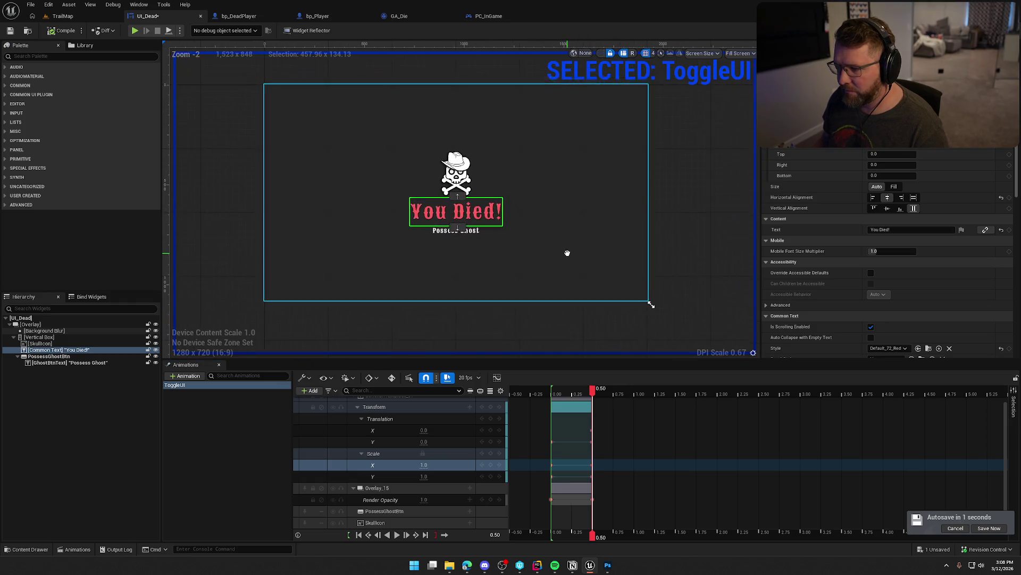
Select the text's Scale X channel and preview it growing from 0.09 to full size.
{"action": "left_click", "coordinate": [608, 443]}
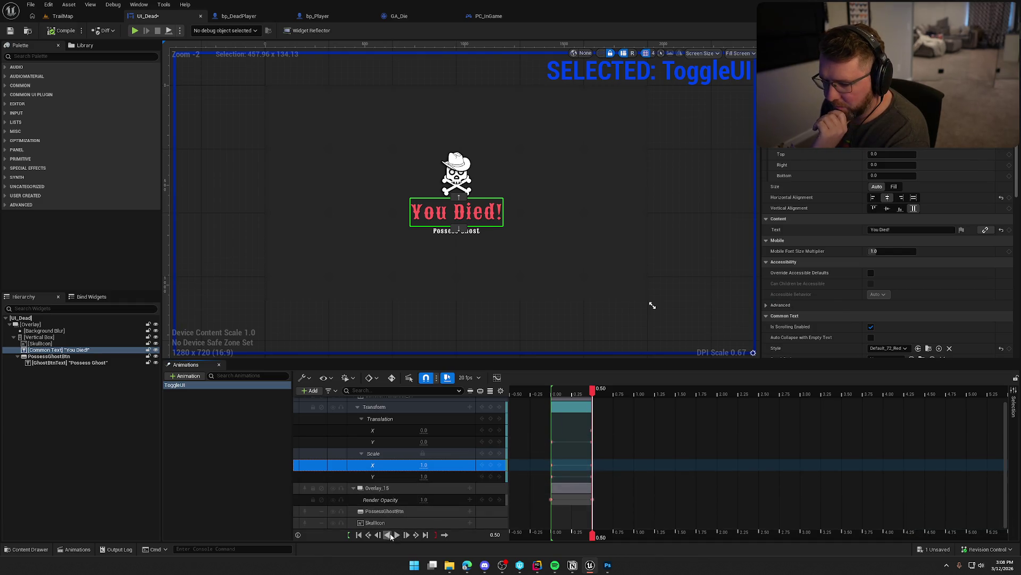
{"action": "left_click", "coordinate": [397, 534]}
{"action": "left_click", "coordinate": [424, 500]}
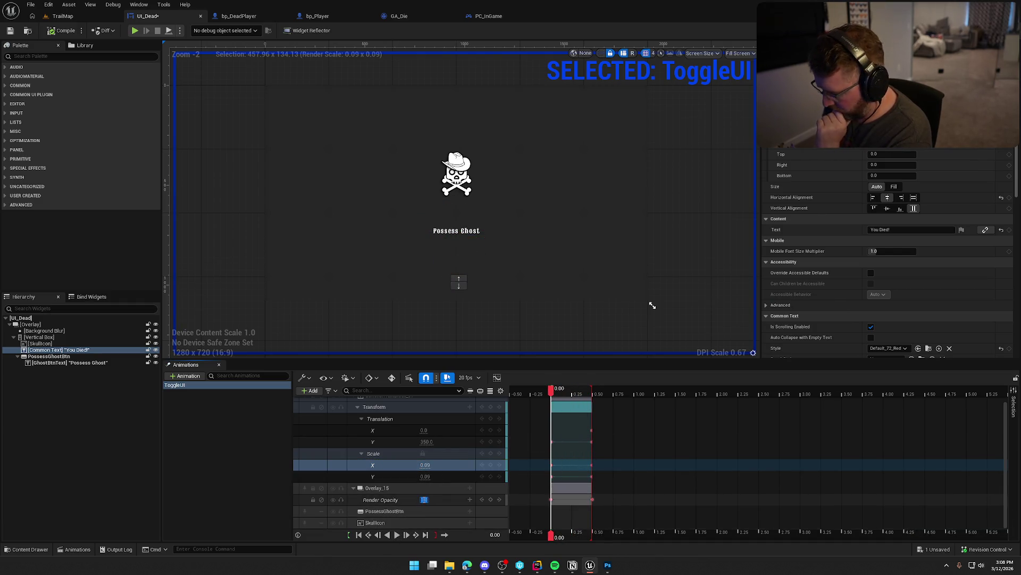
{"action": "left_click", "coordinate": [397, 535]}
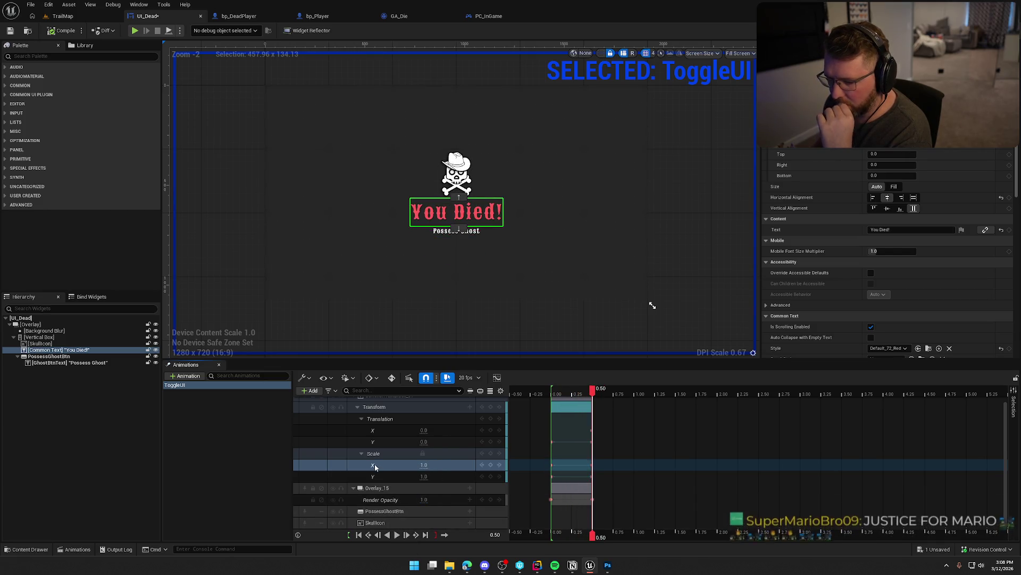
{"action": "scroll", "coordinate": [364, 450], "scroll_direction": "up", "scroll_amount": 1}
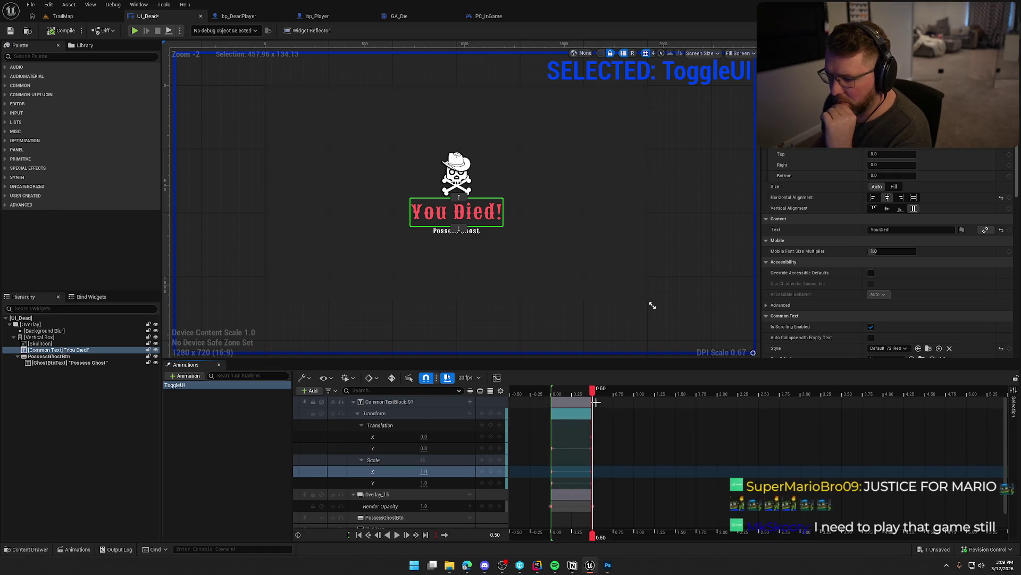
Stretch the text's Transform section and the playback range to 2.00 seconds and play it.
{"action": "key", "text": "j"}
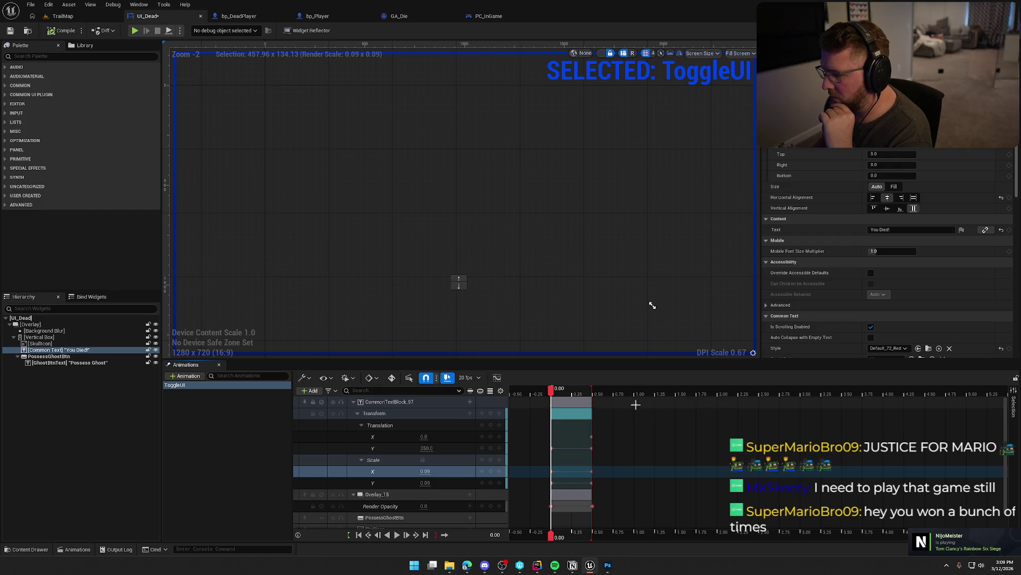
{"action": "left_click_drag", "start_coordinate": [590, 404], "coordinate": [716, 400]}
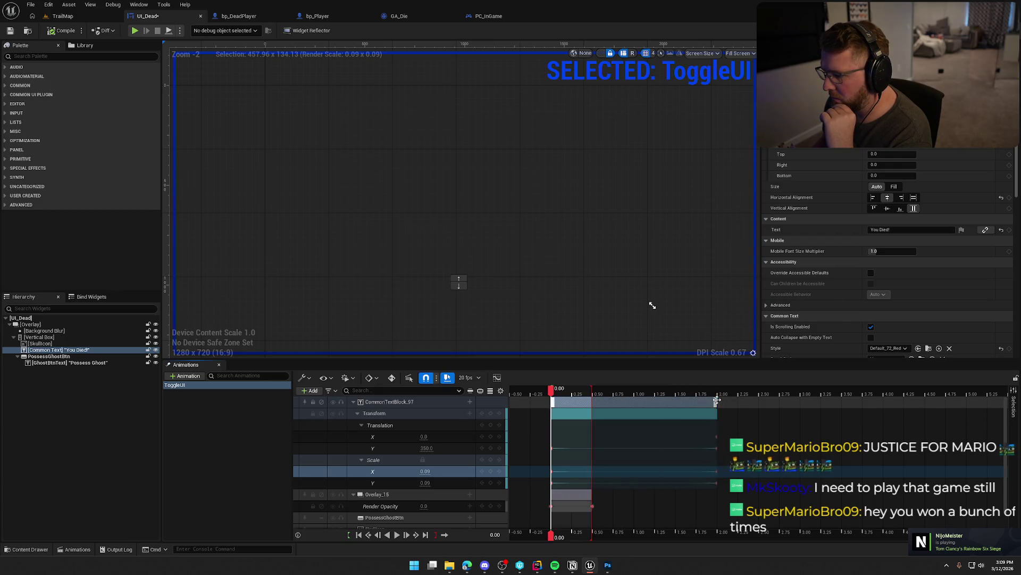
{"action": "left_click_drag", "start_coordinate": [591, 390], "coordinate": [717, 390]}
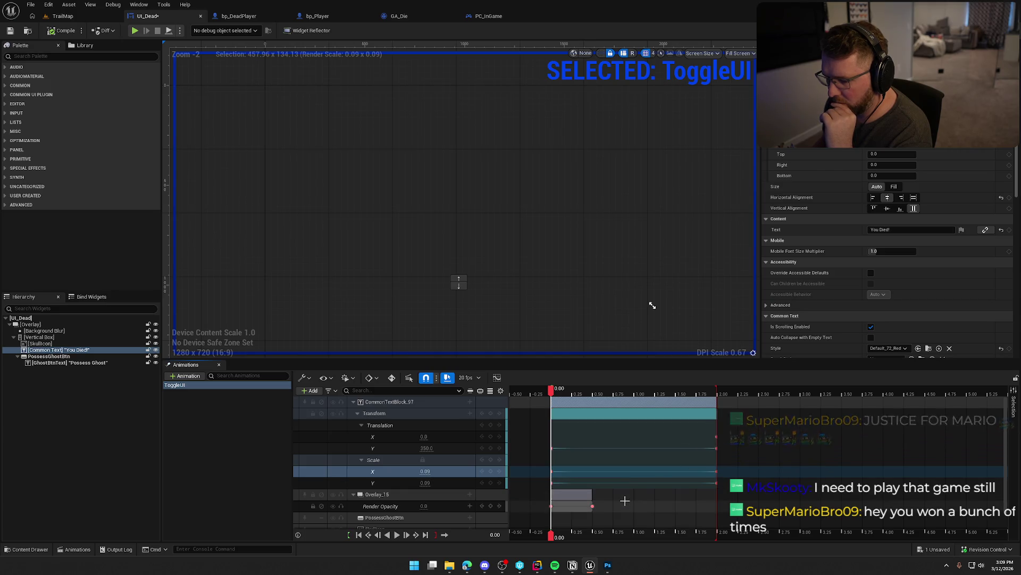
{"action": "left_click", "coordinate": [397, 536]}
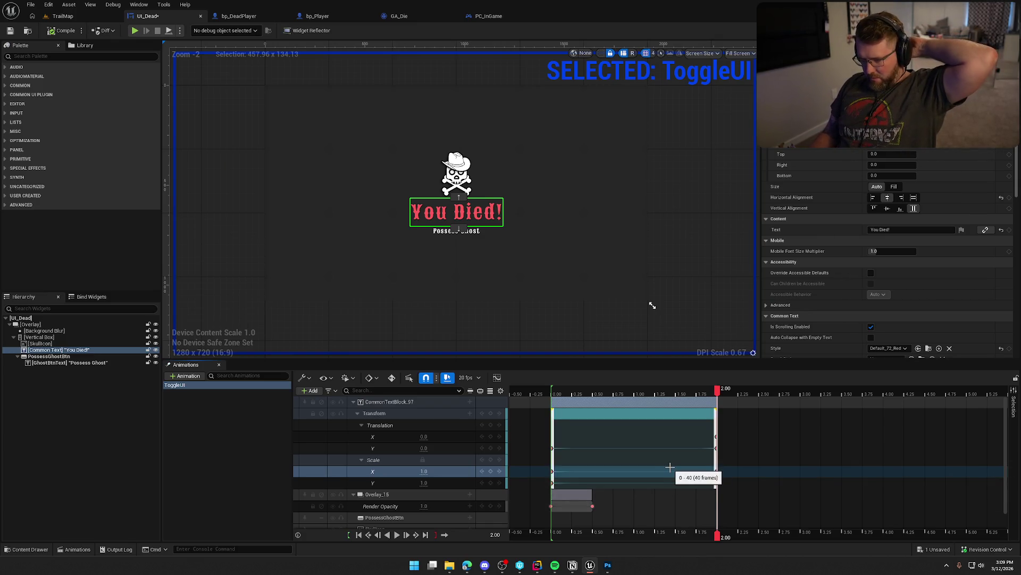
Briefly shorten the section to 0.50 s, restretch it to 2.00 s, and check the frame rate.
{"action": "left_click_drag", "start_coordinate": [716, 414], "coordinate": [592, 420]}
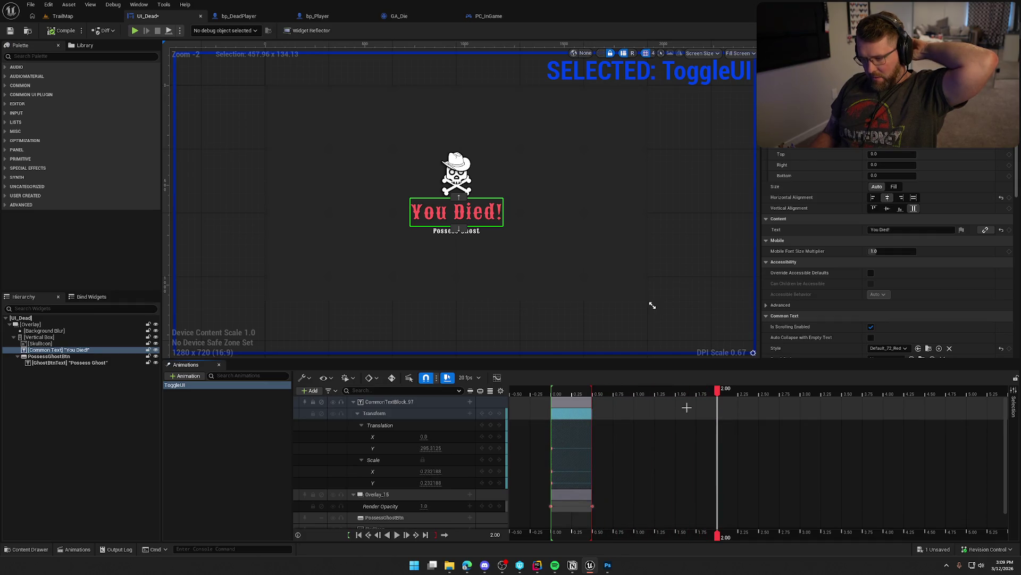
{"action": "mouse_move", "coordinate": [719, 393]}
{"action": "left_mouse_down"}
{"action": "mouse_move", "coordinate": [551, 395]}
{"action": "mouse_move", "coordinate": [594, 396]}
{"action": "left_mouse_up"}
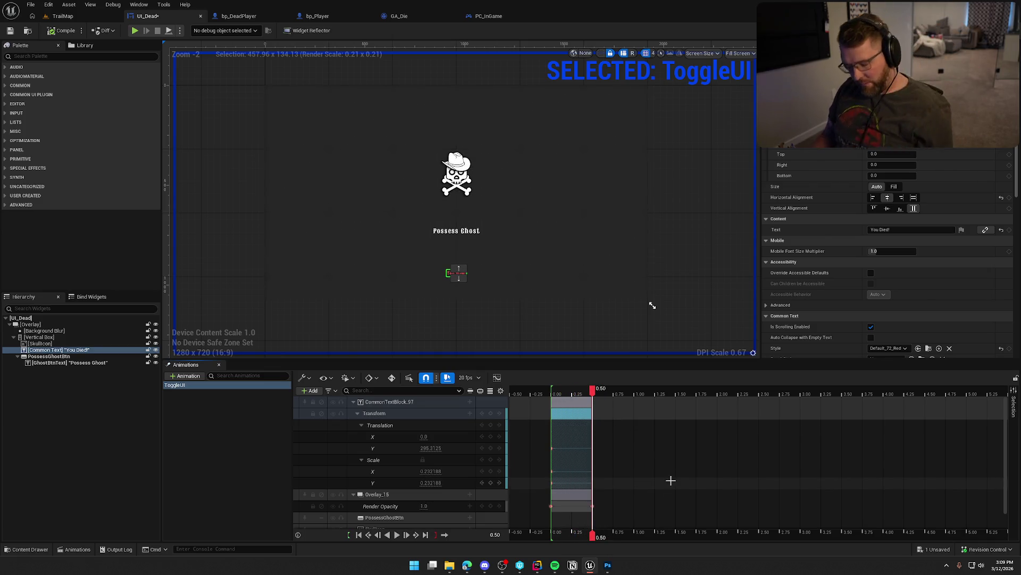
{"action": "mouse_move", "coordinate": [592, 479]}
{"action": "left_mouse_down"}
{"action": "mouse_move", "coordinate": [711, 439]}
{"action": "mouse_move", "coordinate": [705, 414]}
{"action": "mouse_move", "coordinate": [694, 413]}
{"action": "mouse_move", "coordinate": [714, 414]}
{"action": "left_mouse_up"}
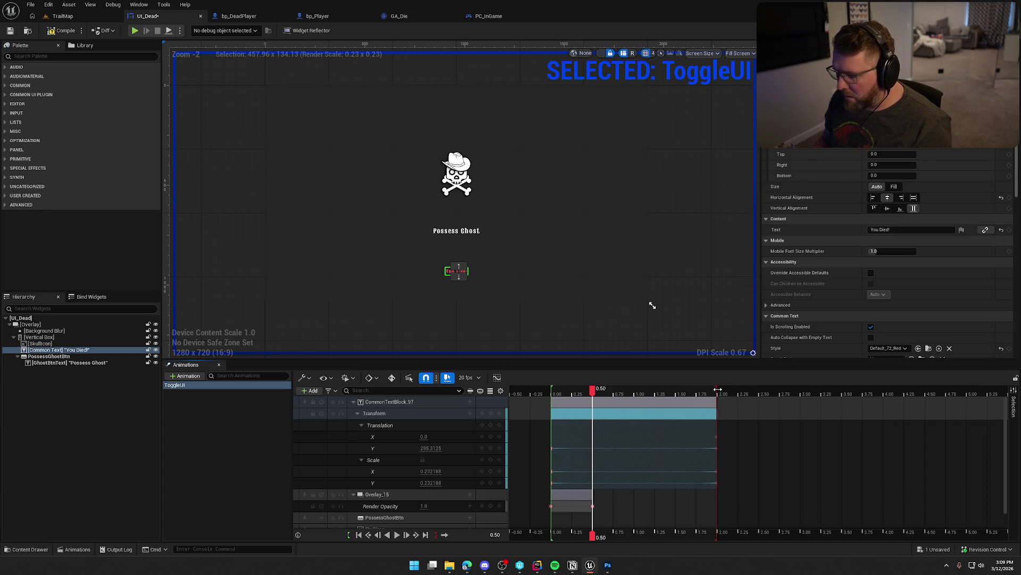
{"action": "left_click", "coordinate": [469, 378]}
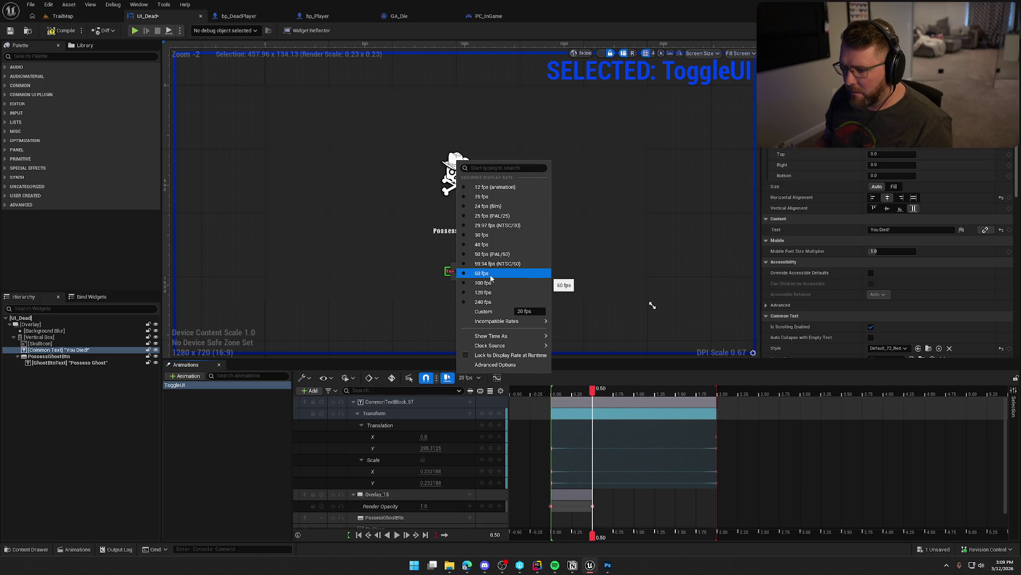
{"action": "left_click", "coordinate": [585, 378]}
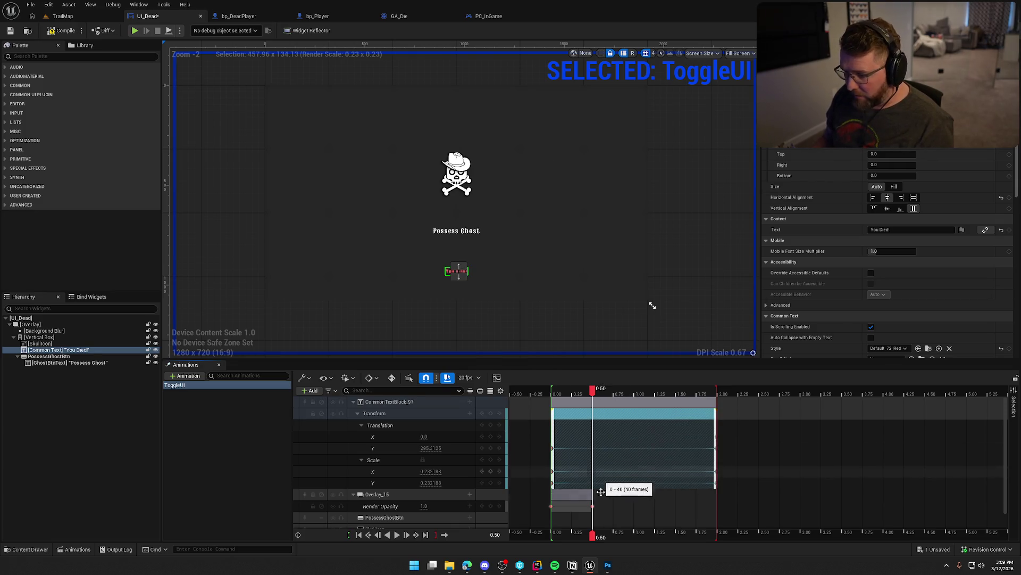
{"action": "scroll", "coordinate": [601, 487], "scroll_direction": "down", "scroll_amount": 1}
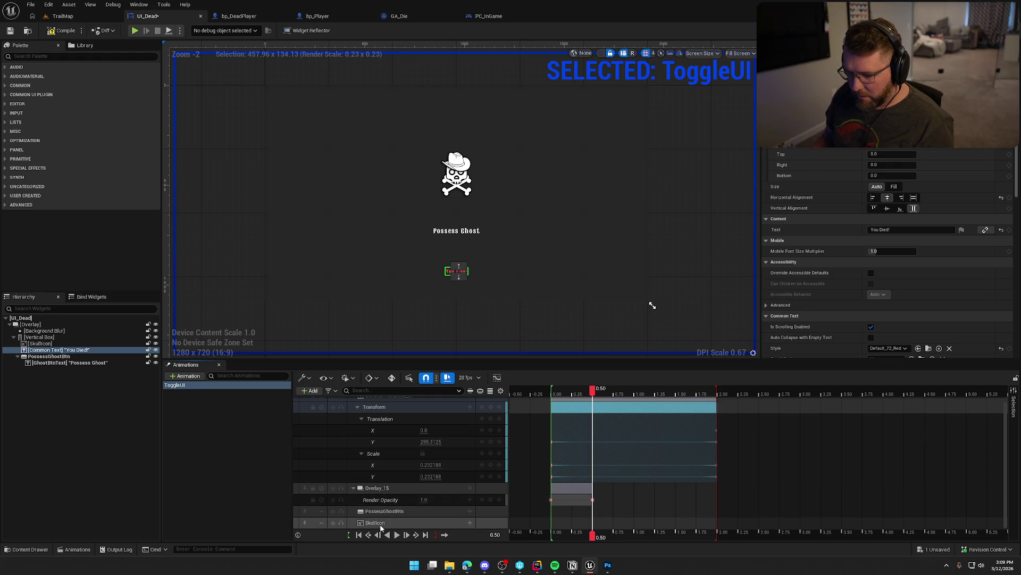
Select the SkullIcon track and scrub to about 0.20 s to preview the skull fading in.
{"action": "left_click", "coordinate": [381, 523]}
{"action": "mouse_move", "coordinate": [593, 391]}
{"action": "left_mouse_down"}
{"action": "mouse_move", "coordinate": [553, 394]}
{"action": "mouse_move", "coordinate": [594, 393]}
{"action": "left_mouse_up"}
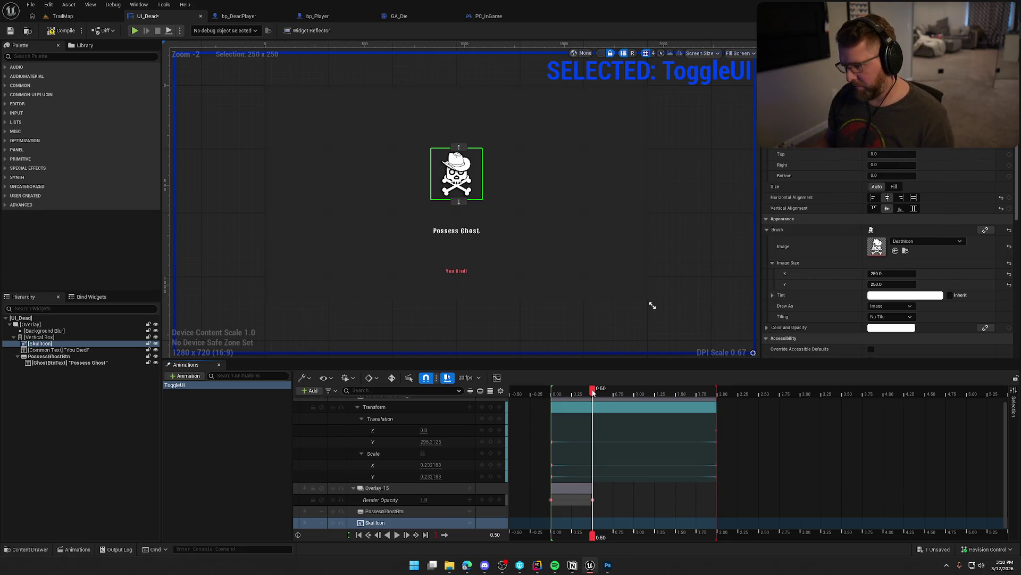
{"action": "mouse_move", "coordinate": [593, 392]}
{"action": "left_mouse_down"}
{"action": "mouse_move", "coordinate": [551, 392]}
{"action": "mouse_move", "coordinate": [569, 393]}
{"action": "left_mouse_up"}
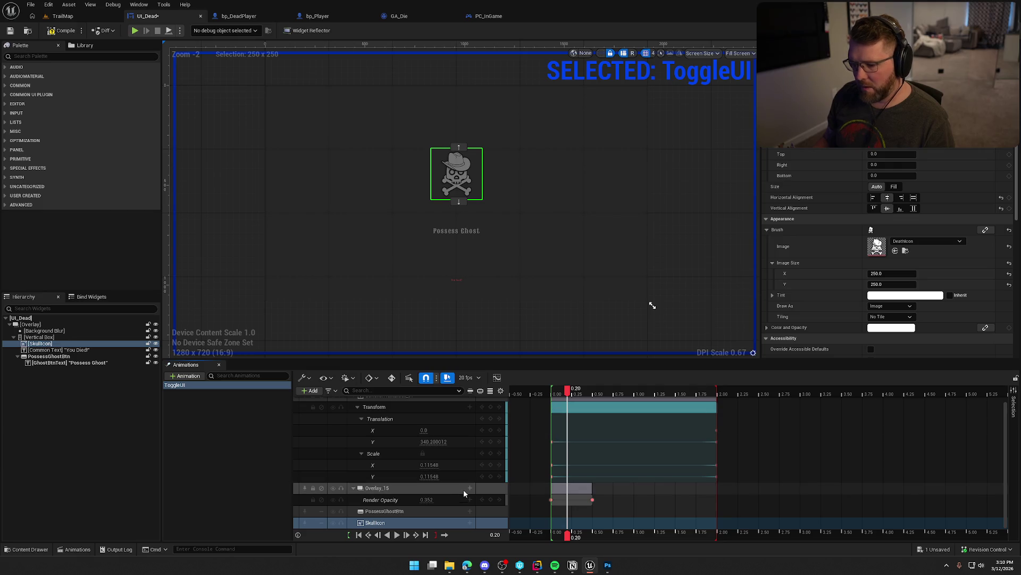
Add a Transform track to SkullIcon and key its linked Scale X/Y at 10 at the start.
{"action": "left_click", "coordinate": [470, 522]}
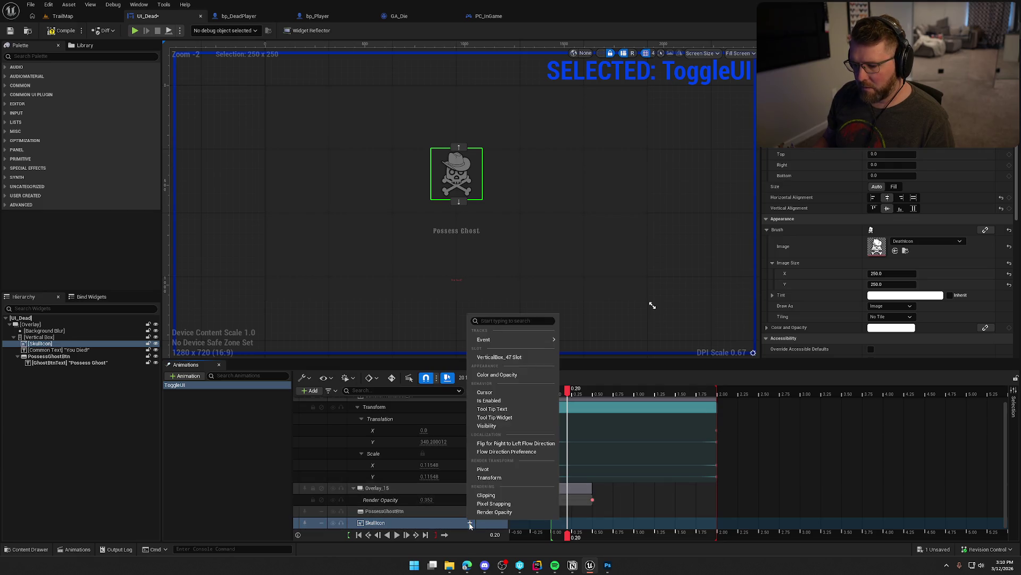
{"action": "left_click", "coordinate": [497, 488]}
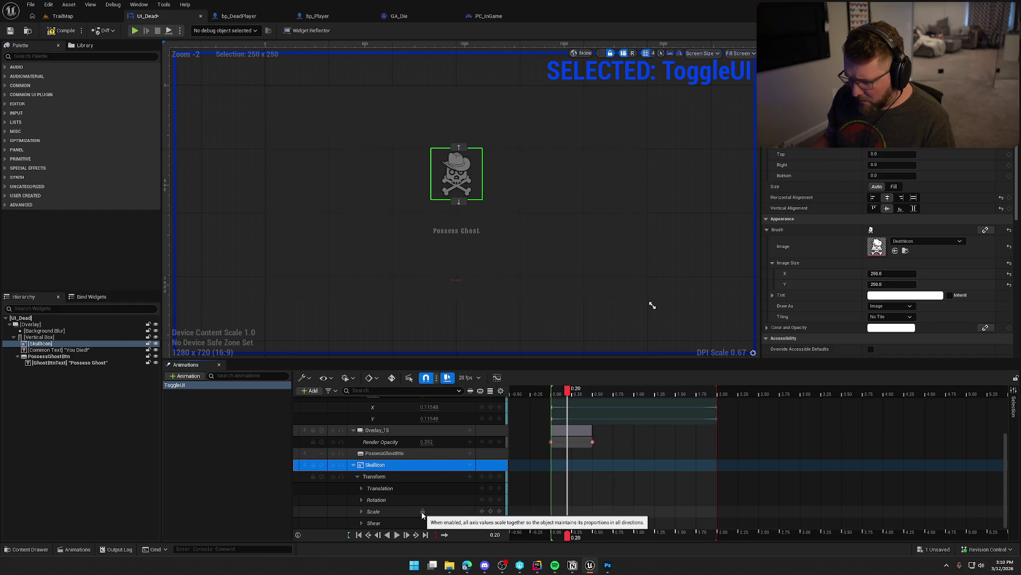
{"action": "left_click", "coordinate": [361, 511]}
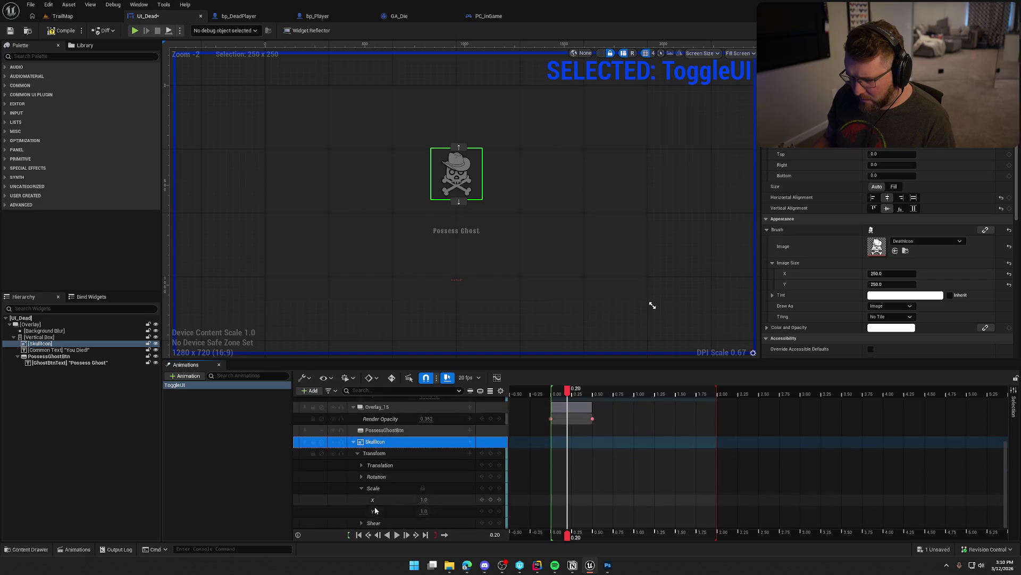
{"action": "left_click", "coordinate": [424, 500]}
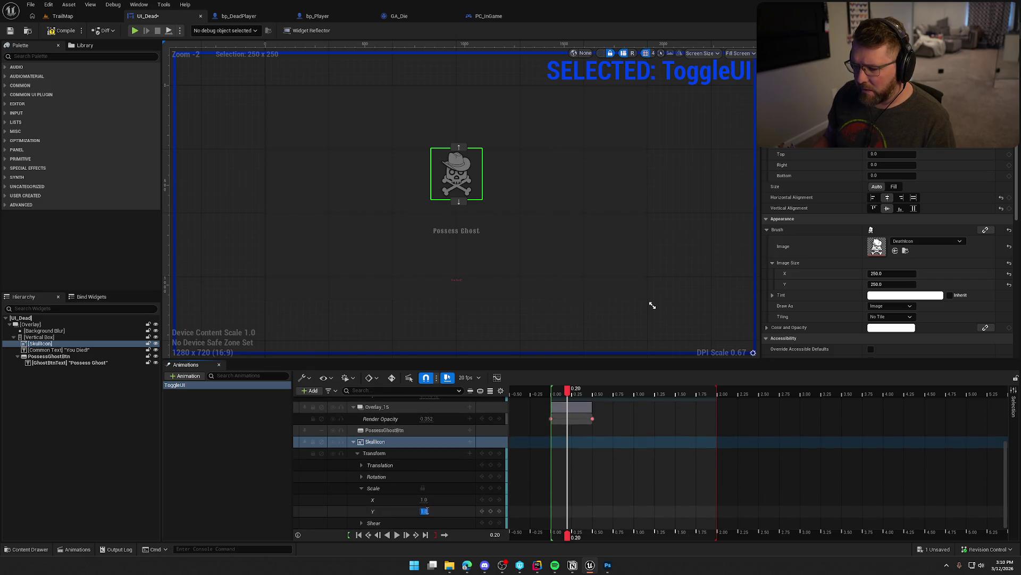
{"action": "left_click", "coordinate": [406, 500]}
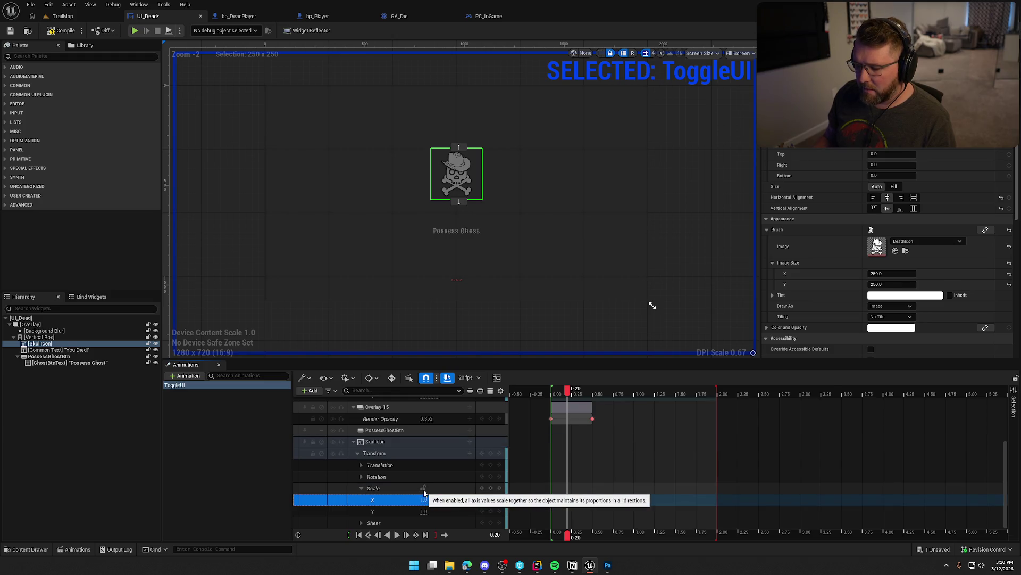
{"action": "left_click", "coordinate": [424, 500]}
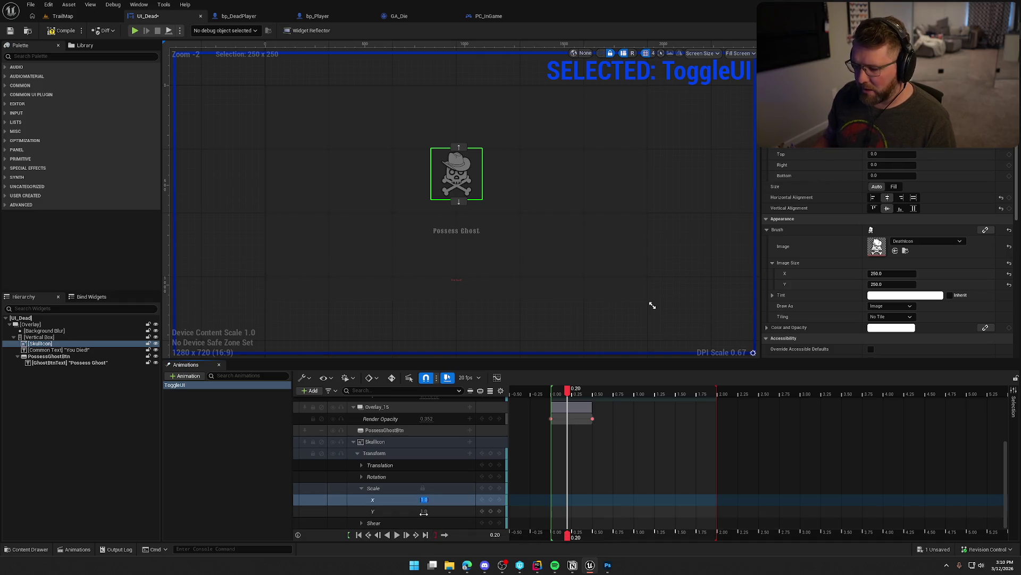
{"action": "left_click", "coordinate": [423, 496]}
{"action": "mouse_move", "coordinate": [424, 499]}
{"action": "left_mouse_down"}
{"action": "mouse_move", "coordinate": [410, 499]}
{"action": "mouse_move", "coordinate": [500, 499]}
{"action": "left_mouse_up"}
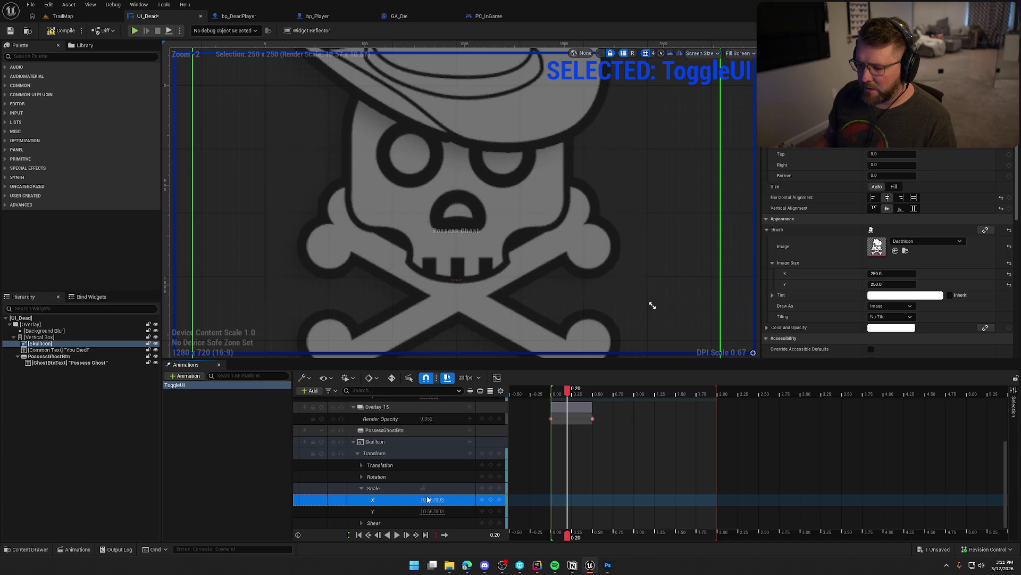
{"action": "type", "text": "0"}
{"action": "key", "text": "Return"}
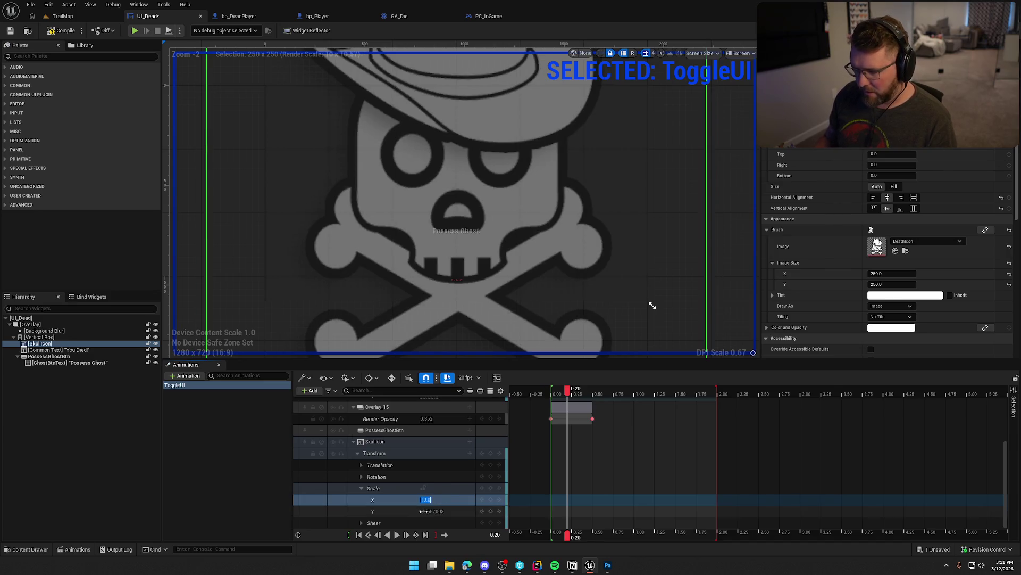
{"action": "type", "text": "0"}
{"action": "key", "text": "Return"}
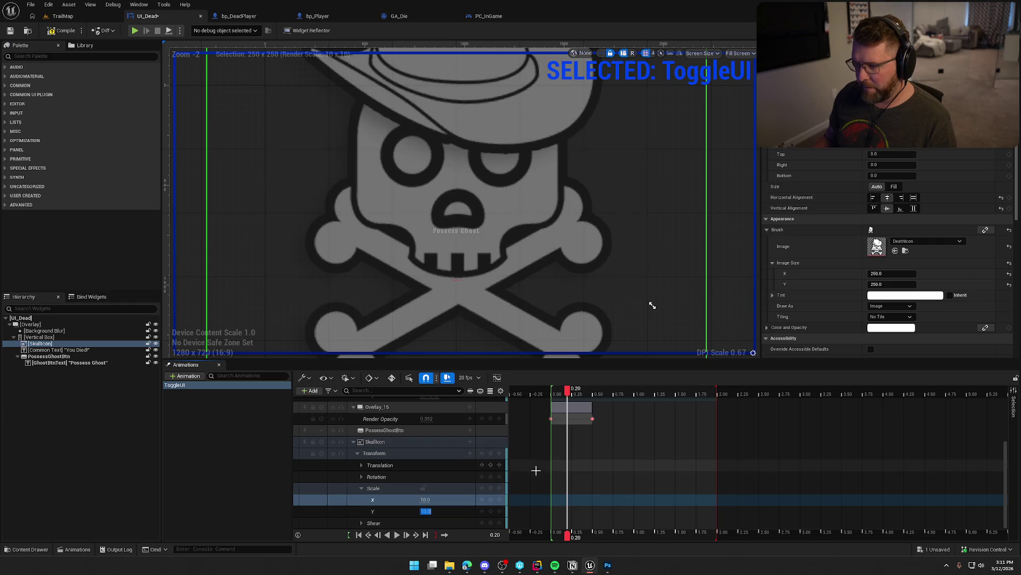
Key the skull's Scale X and Y back to 1.0 at 0.50 s and play the shrink-in.
{"action": "mouse_move", "coordinate": [569, 394]}
{"action": "left_mouse_down"}
{"action": "mouse_move", "coordinate": [553, 395]}
{"action": "mouse_move", "coordinate": [595, 391]}
{"action": "left_mouse_up"}
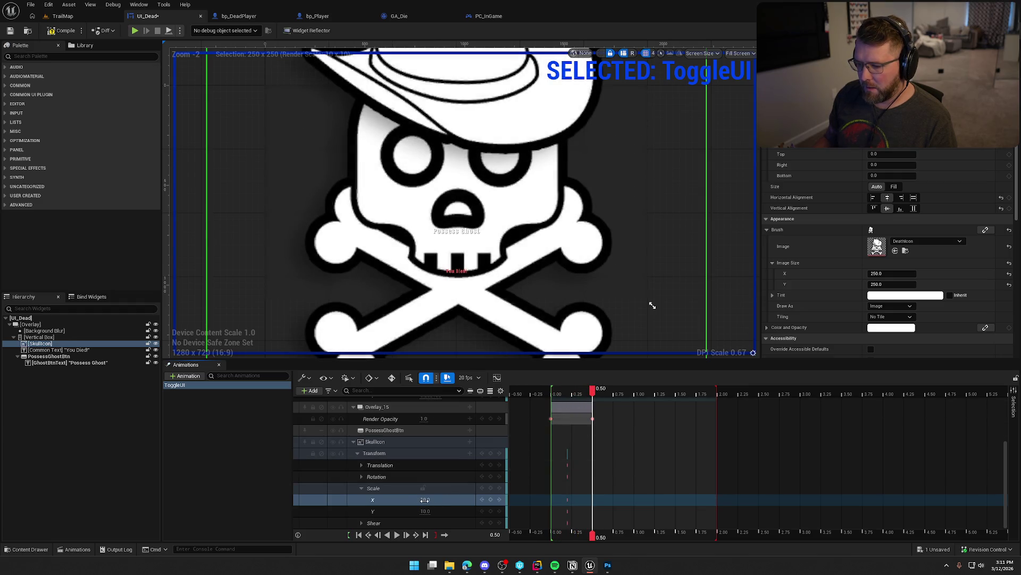
{"action": "type", "text": "1"}
{"action": "key", "text": "Return"}
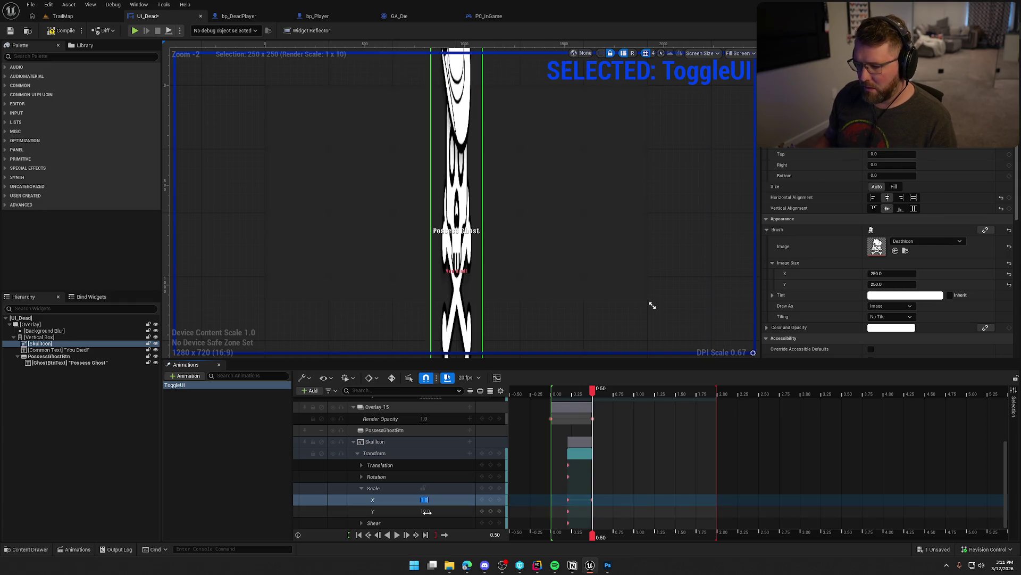
{"action": "type", "text": "1"}
{"action": "key", "text": "Return"}
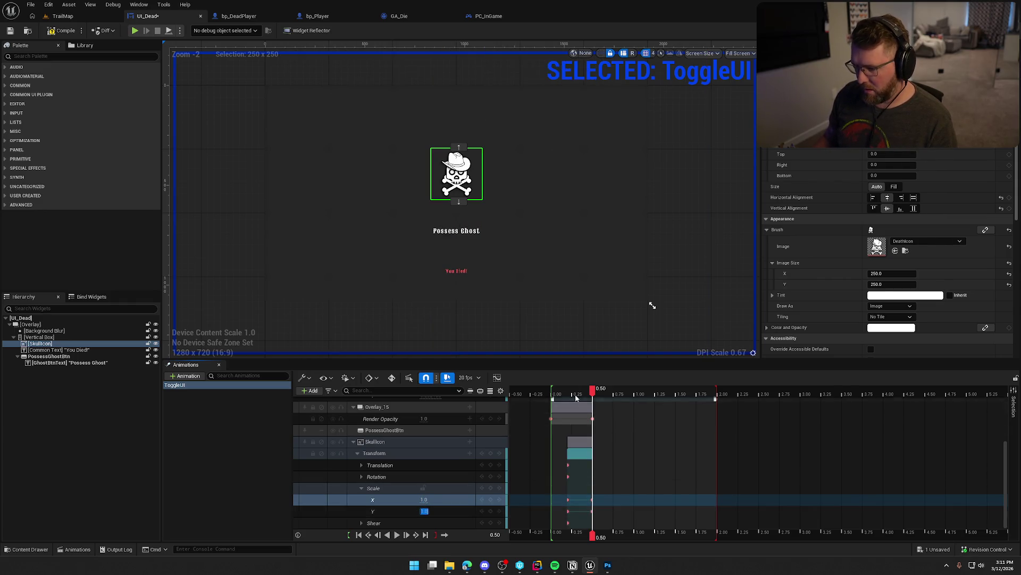
{"action": "left_click_drag", "start_coordinate": [590, 392], "coordinate": [551, 392]}
{"action": "key", "text": "space"}
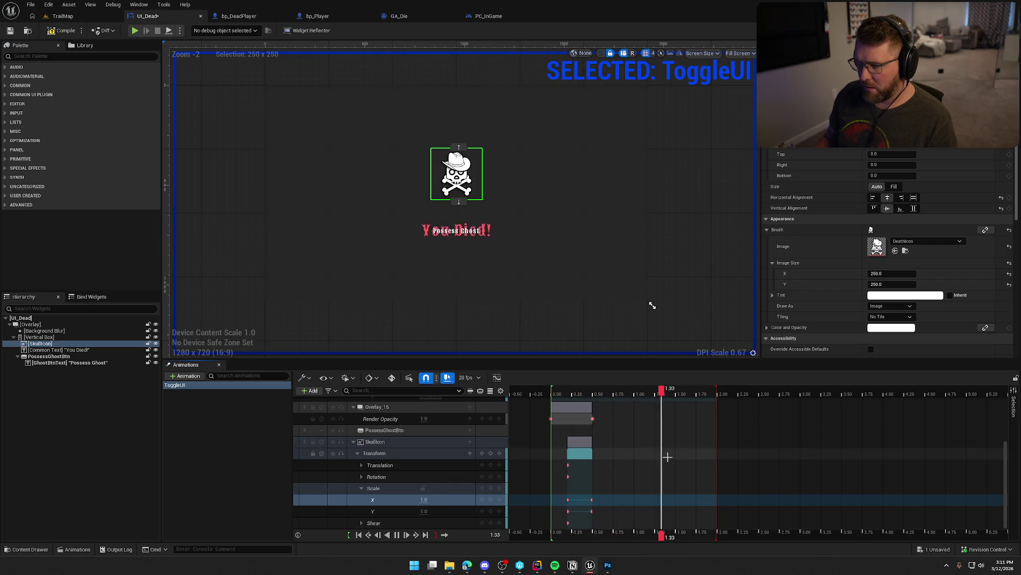
Pause the looping preview and scrub to inspect the skull's scale-in and the text's growth.
{"action": "left_click", "coordinate": [626, 394]}
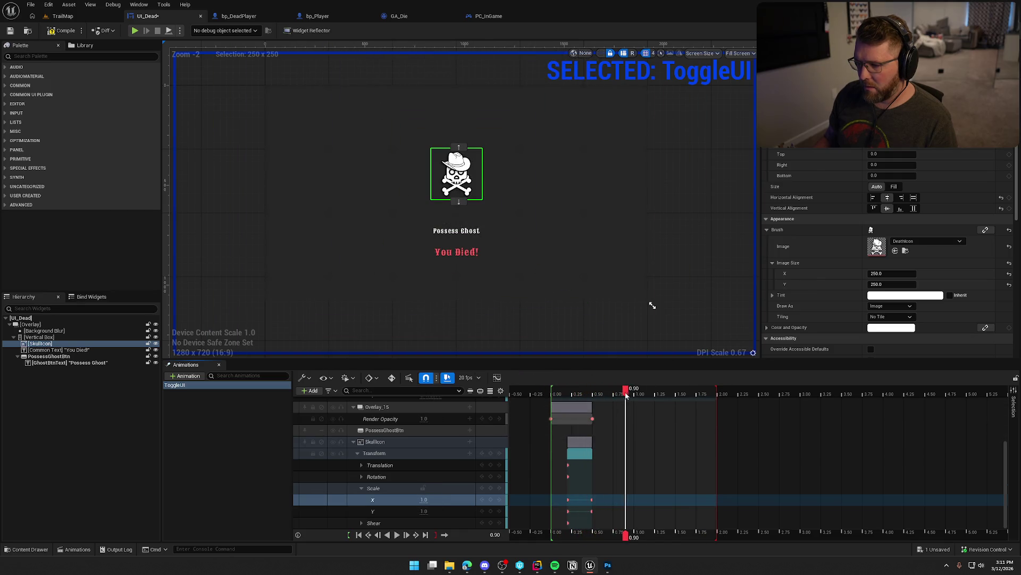
{"action": "mouse_move", "coordinate": [625, 394]}
{"action": "left_mouse_down"}
{"action": "mouse_move", "coordinate": [554, 393]}
{"action": "mouse_move", "coordinate": [595, 394]}
{"action": "left_mouse_up"}
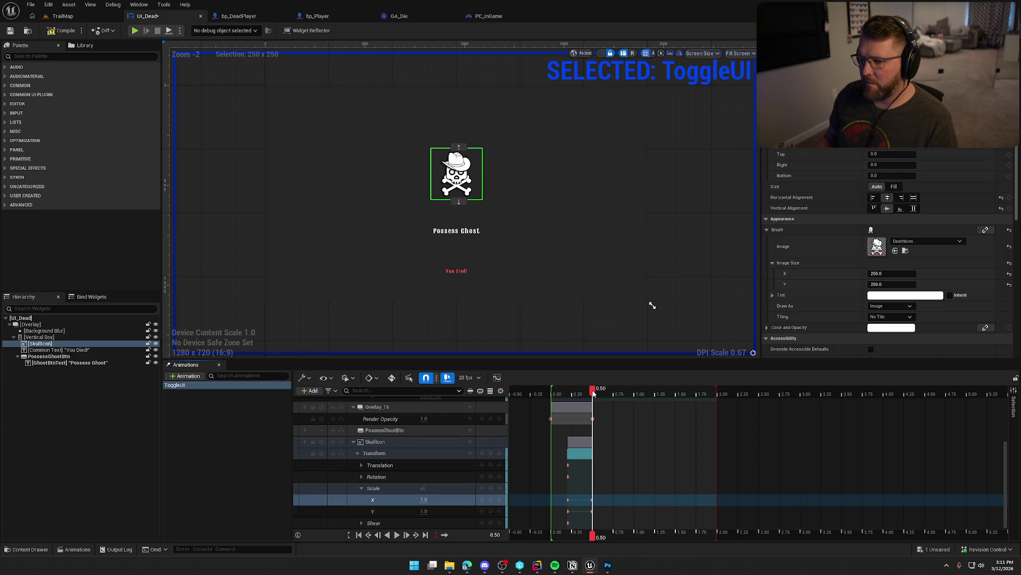
{"action": "mouse_move", "coordinate": [594, 393]}
{"action": "left_mouse_down"}
{"action": "mouse_move", "coordinate": [640, 394]}
{"action": "mouse_move", "coordinate": [584, 396]}
{"action": "mouse_move", "coordinate": [594, 397]}
{"action": "left_mouse_up"}
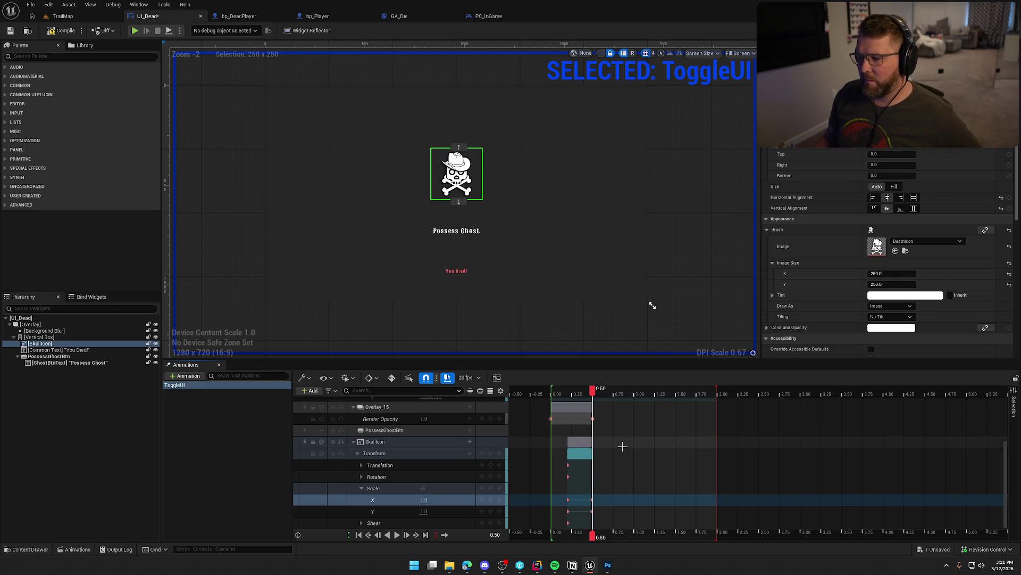
{"action": "scroll", "coordinate": [622, 446], "scroll_direction": "up", "scroll_amount": 3}
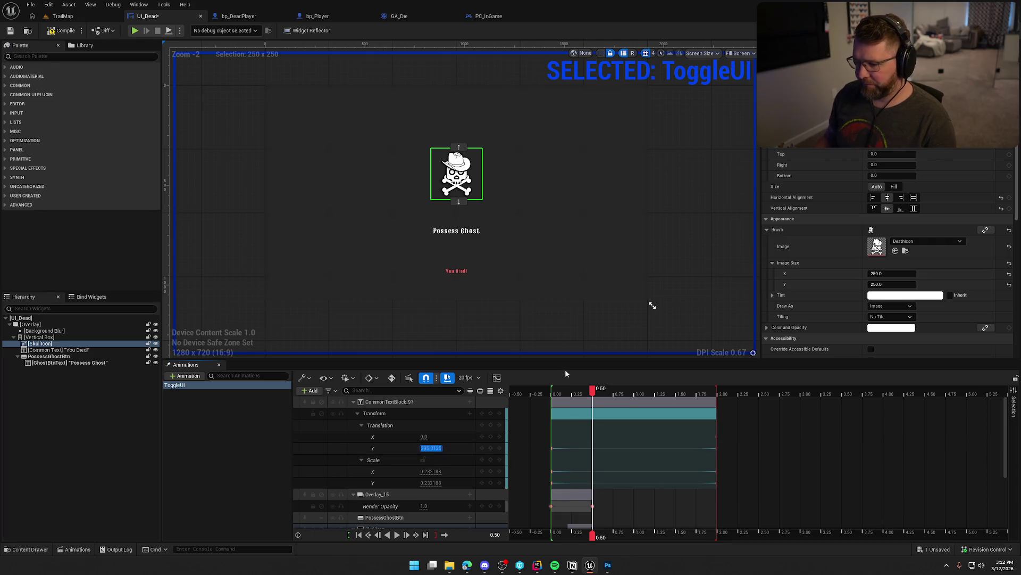
Trim the text block's section so it ends at 0.50 s.
{"action": "left_click_drag", "start_coordinate": [594, 392], "coordinate": [553, 398]}
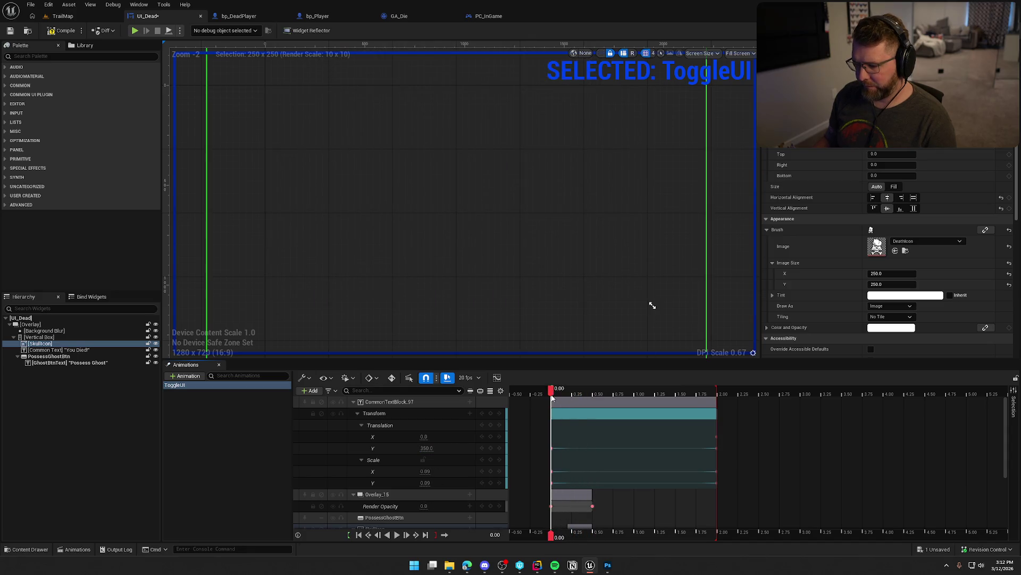
{"action": "left_click", "coordinate": [428, 449]}
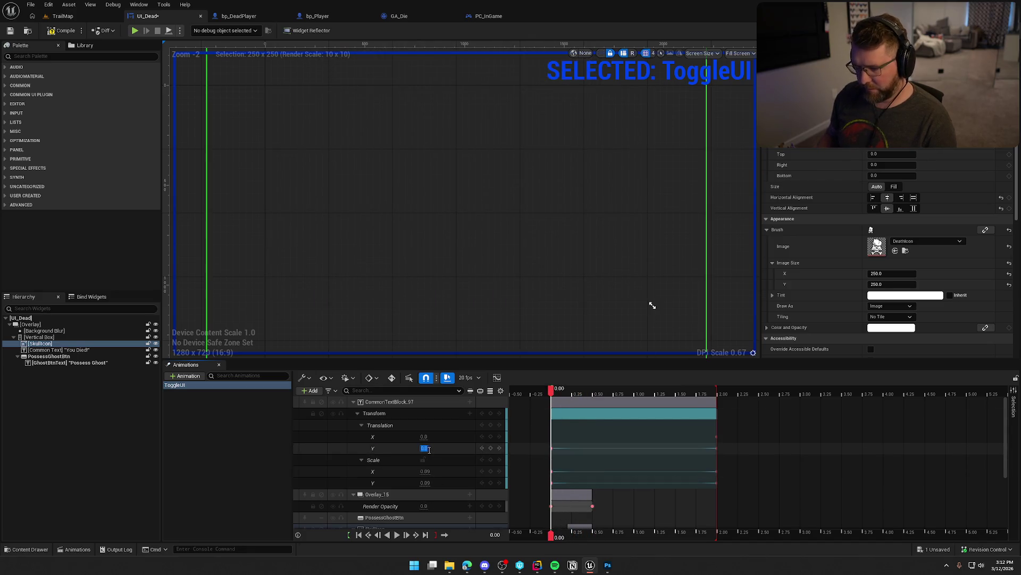
{"action": "mouse_move", "coordinate": [553, 393]}
{"action": "left_mouse_down"}
{"action": "mouse_move", "coordinate": [727, 391]}
{"action": "mouse_move", "coordinate": [617, 392]}
{"action": "left_mouse_up"}
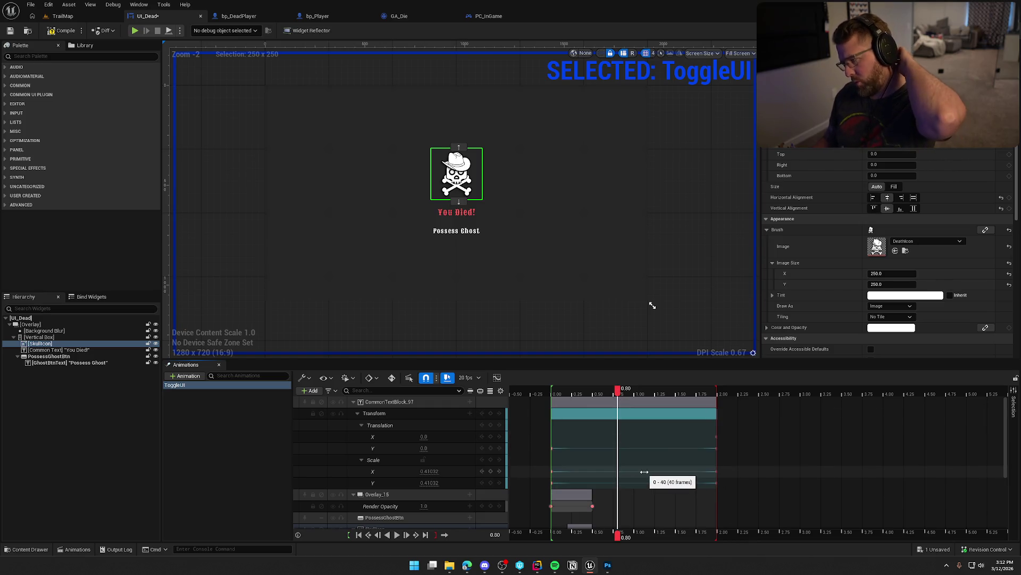
{"action": "left_click_drag", "start_coordinate": [715, 424], "coordinate": [590, 423]}
{"action": "left_click_drag", "start_coordinate": [618, 390], "coordinate": [551, 399]}
Delete the unused Translation, Rotation and Shear tracks.
{"action": "scroll", "coordinate": [645, 473], "scroll_direction": "down", "scroll_amount": 2}
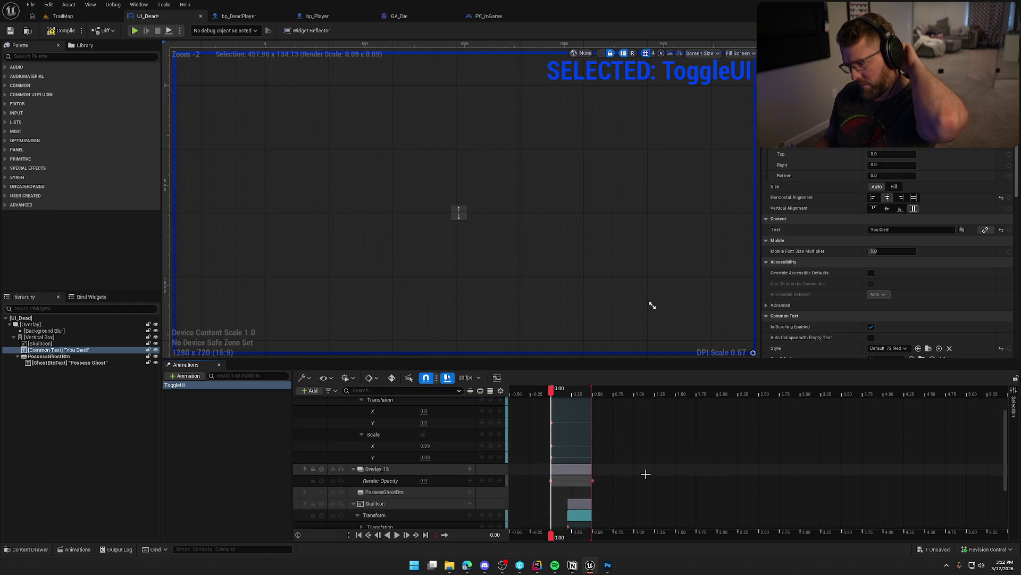
{"action": "scroll", "coordinate": [646, 474], "scroll_direction": "up", "scroll_amount": 1}
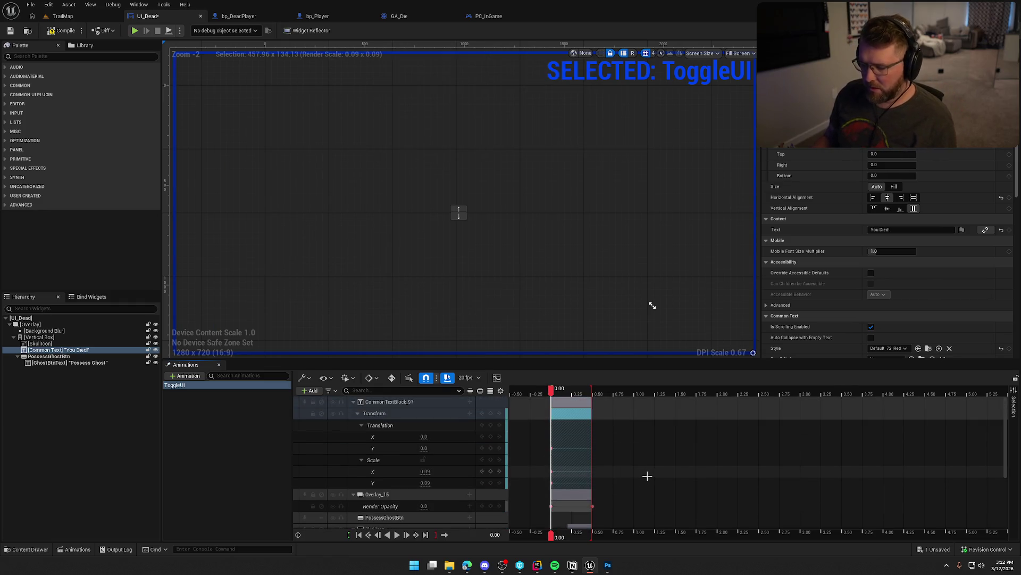
{"action": "left_click", "coordinate": [385, 426]}
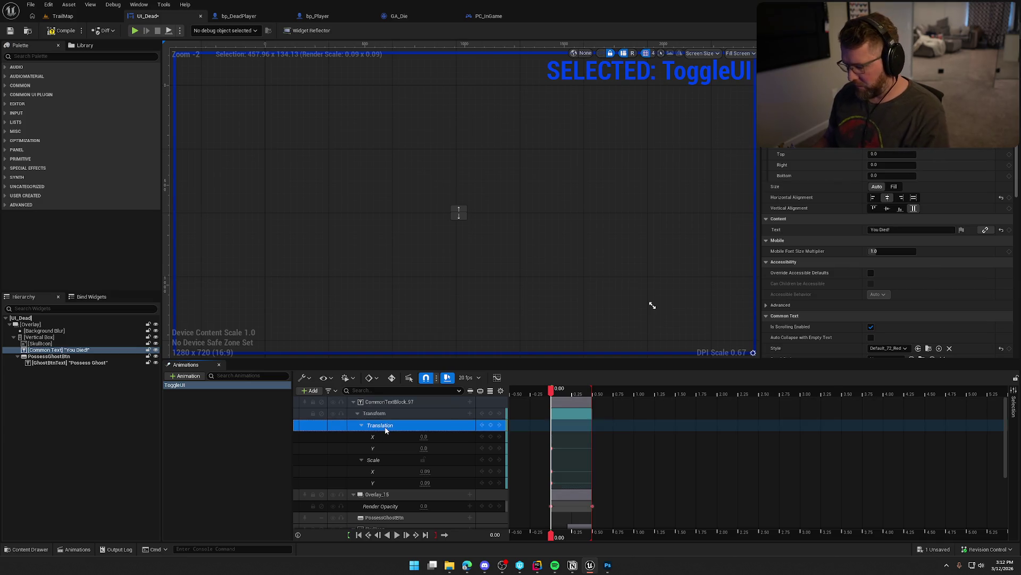
{"action": "scroll", "coordinate": [391, 432], "scroll_direction": "down", "scroll_amount": 3}
{"action": "left_click", "coordinate": [383, 467]}
{"action": "key", "text": "Delete"}
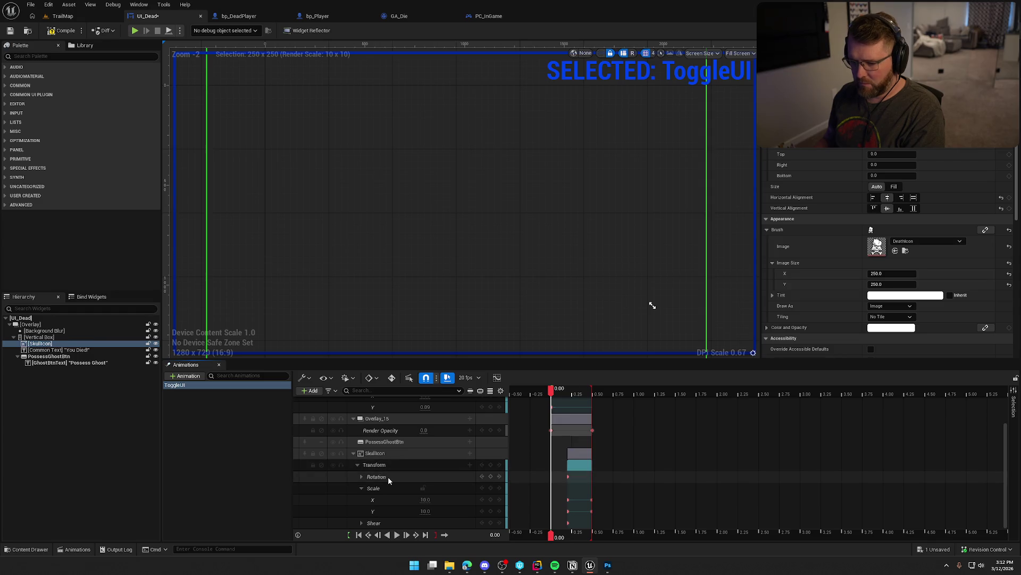
{"action": "left_click", "coordinate": [388, 476]}
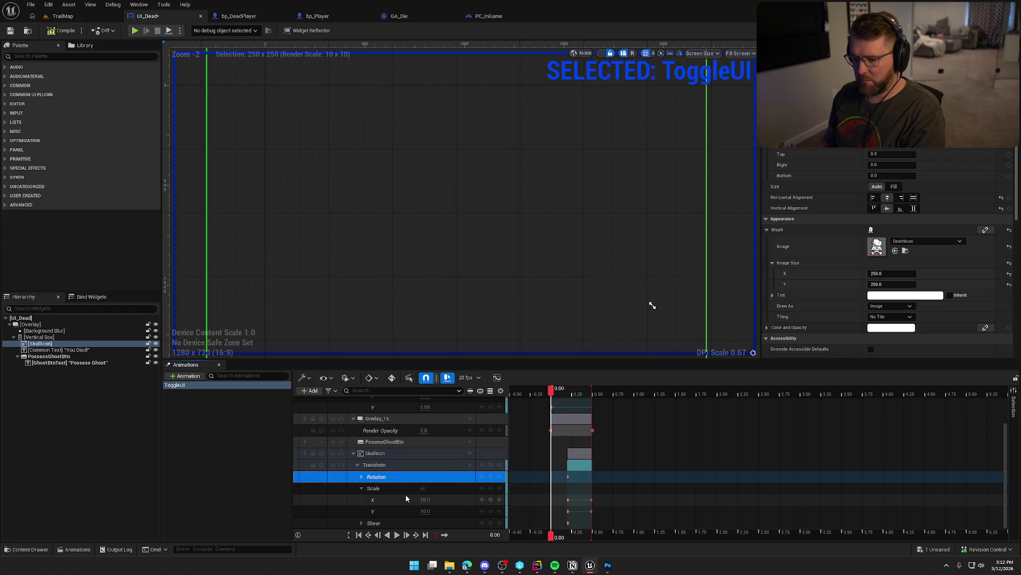
{"action": "key", "text": "Delete"}
{"action": "left_click", "coordinate": [394, 524]}
{"action": "key", "text": "Delete"}
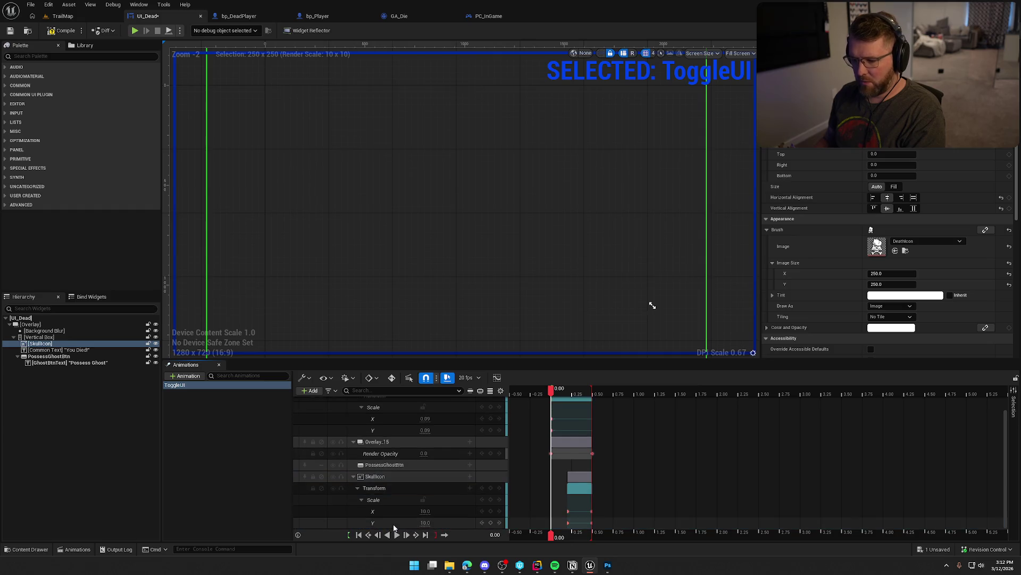
Retime SkullIcon's Transform section so its scale-in starts at the right time, and preview it.
{"action": "left_click", "coordinate": [569, 519]}
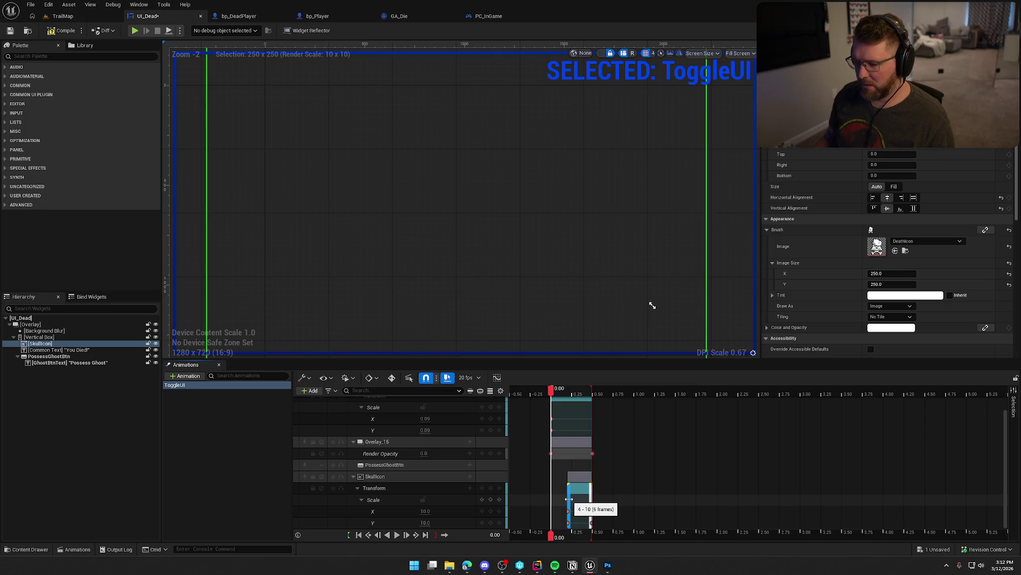
{"action": "left_click", "coordinate": [396, 536]}
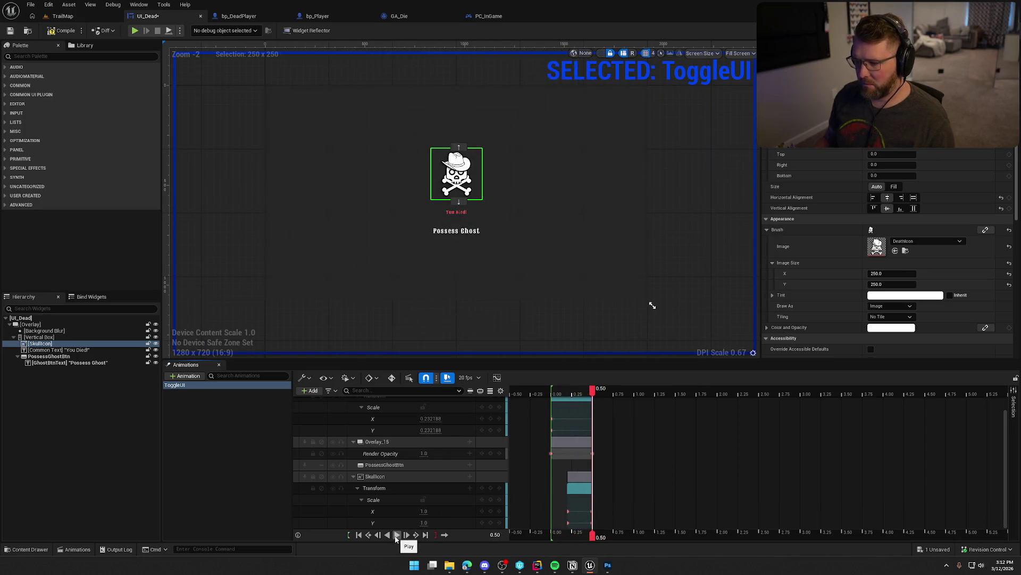
{"action": "left_click", "coordinate": [387, 534]}
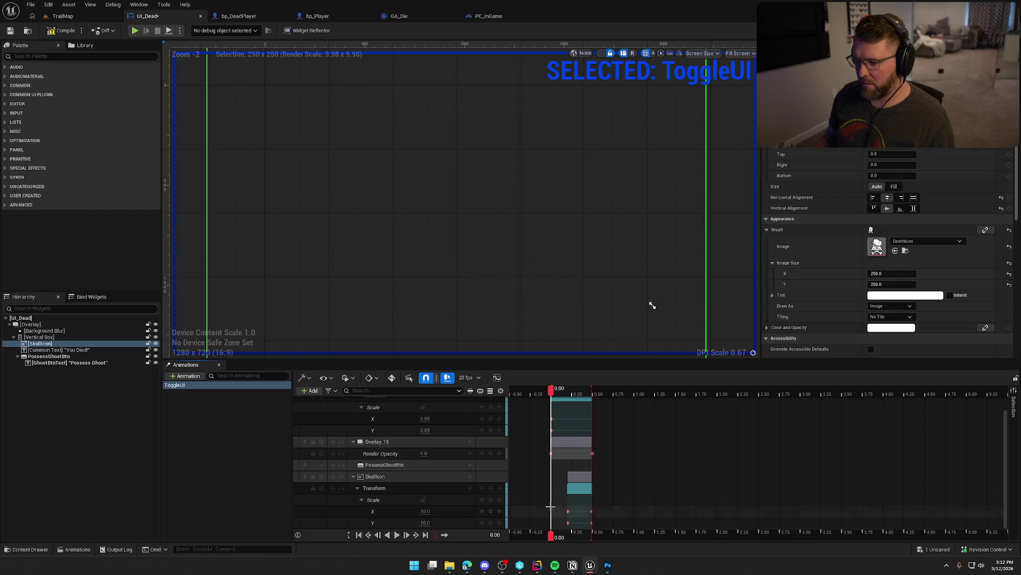
{"action": "left_click_drag", "start_coordinate": [569, 489], "coordinate": [551, 489]}
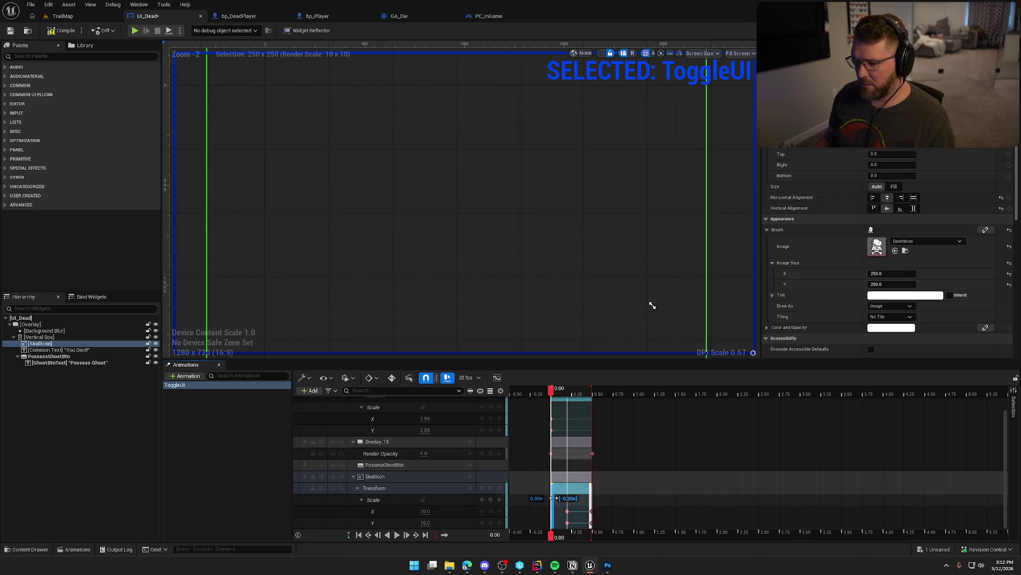
{"action": "left_click_drag", "start_coordinate": [564, 527], "coordinate": [564, 528]}
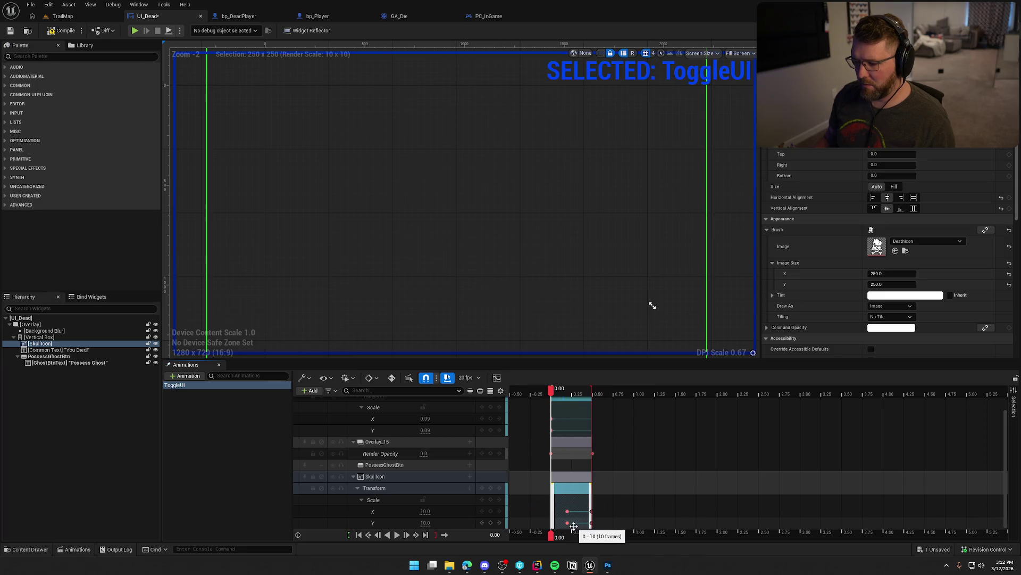
{"action": "left_click", "coordinate": [567, 511]}
{"action": "left_click_drag", "start_coordinate": [564, 511], "coordinate": [564, 511]}
{"action": "key", "text": "Up"}
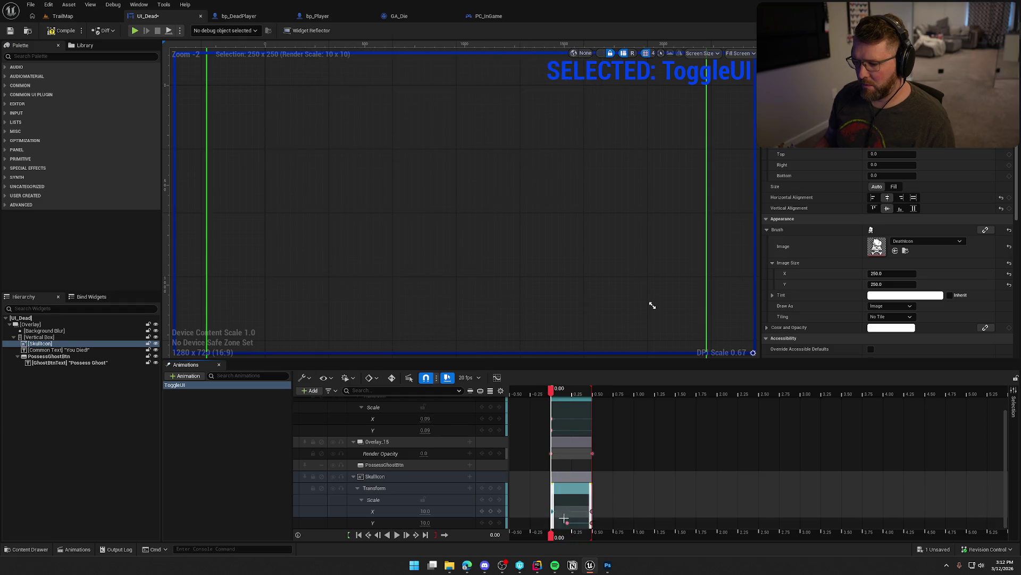
{"action": "left_click", "coordinate": [567, 523]}
{"action": "key", "text": "Up"}
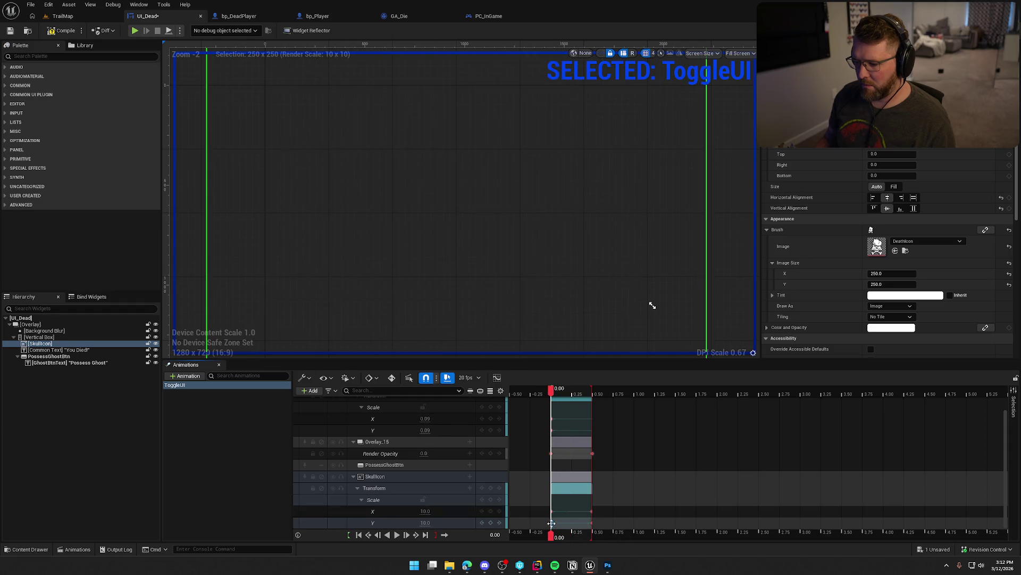
{"action": "left_click", "coordinate": [396, 535]}
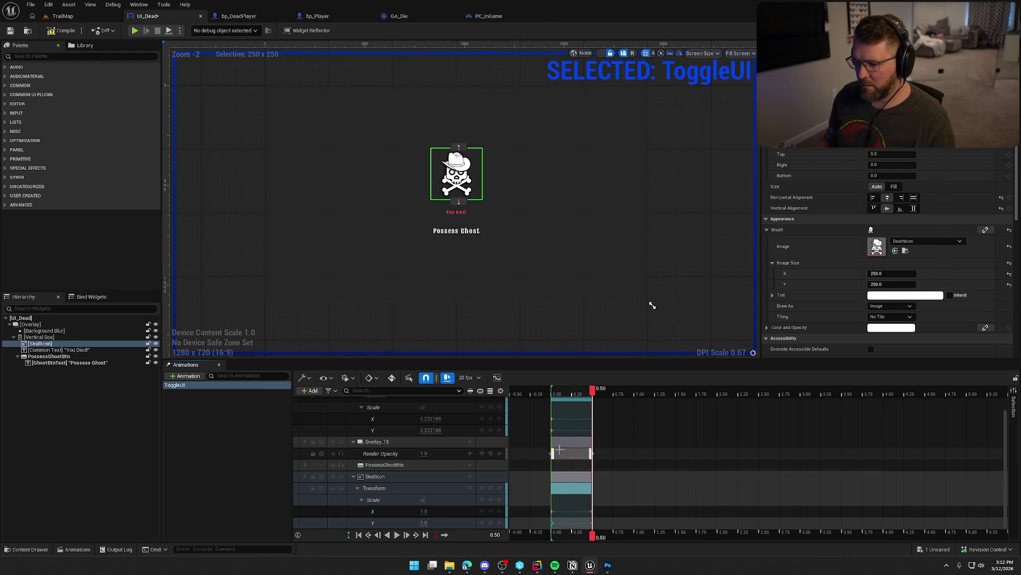
{"action": "scroll", "coordinate": [434, 437], "scroll_direction": "up", "scroll_amount": 1}
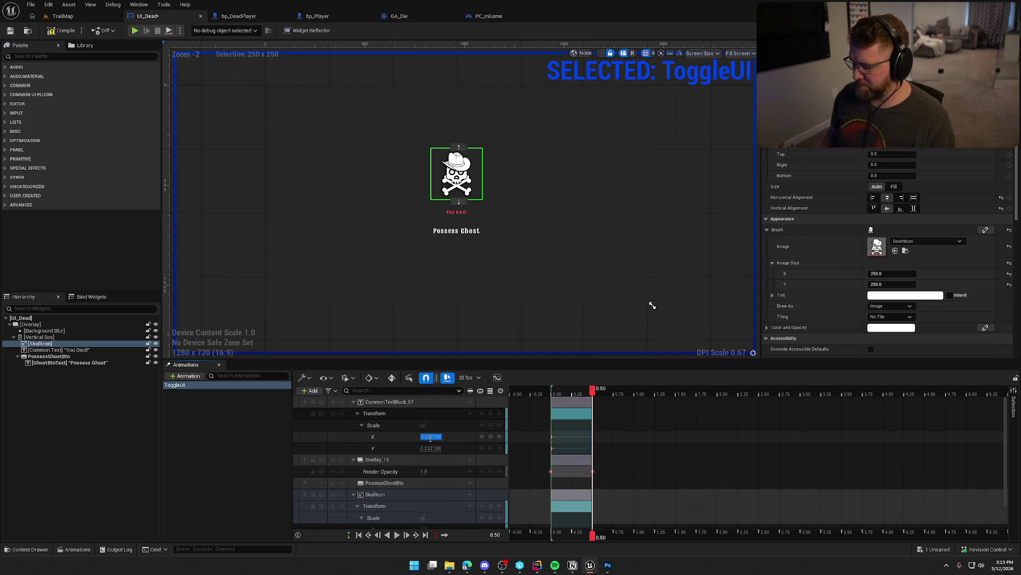
{"action": "type", "text": "1"}
Set CommonTextBlock_97's Scale X and Y to 1.0 at the 0.50 key.
{"action": "key", "text": "Tab"}
{"action": "type", "text": "1"}
{"action": "key", "text": "Return"}
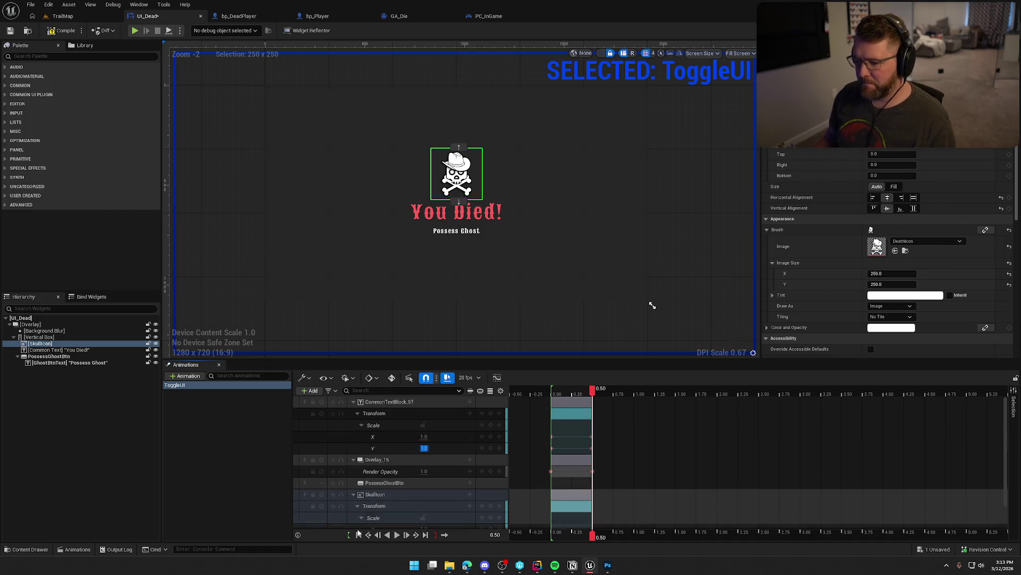
Play the animation forward and in reverse several times to review the scale-in.
{"action": "left_click", "coordinate": [395, 534]}
{"action": "left_click", "coordinate": [397, 535]}
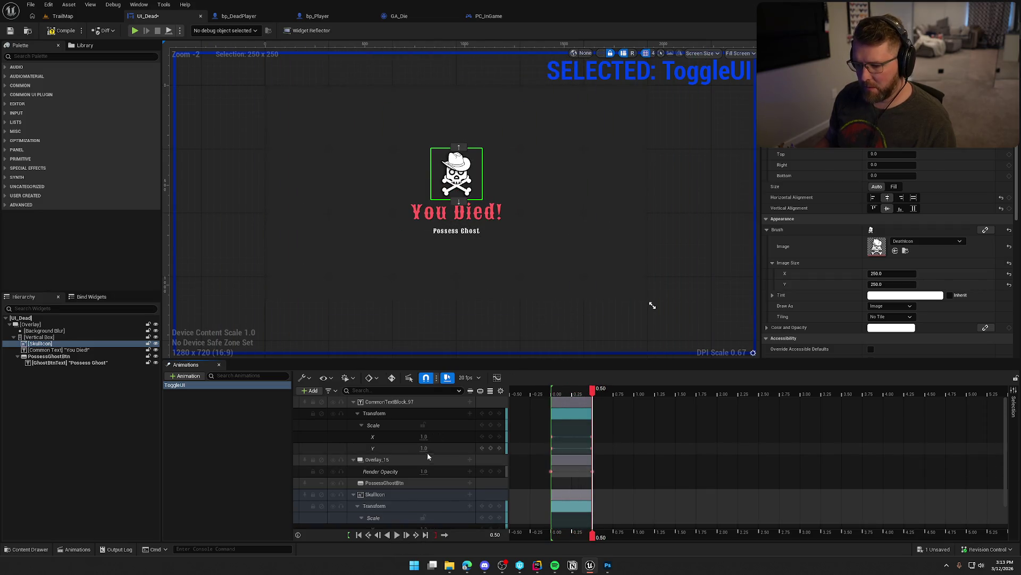
{"action": "left_click", "coordinate": [388, 534]}
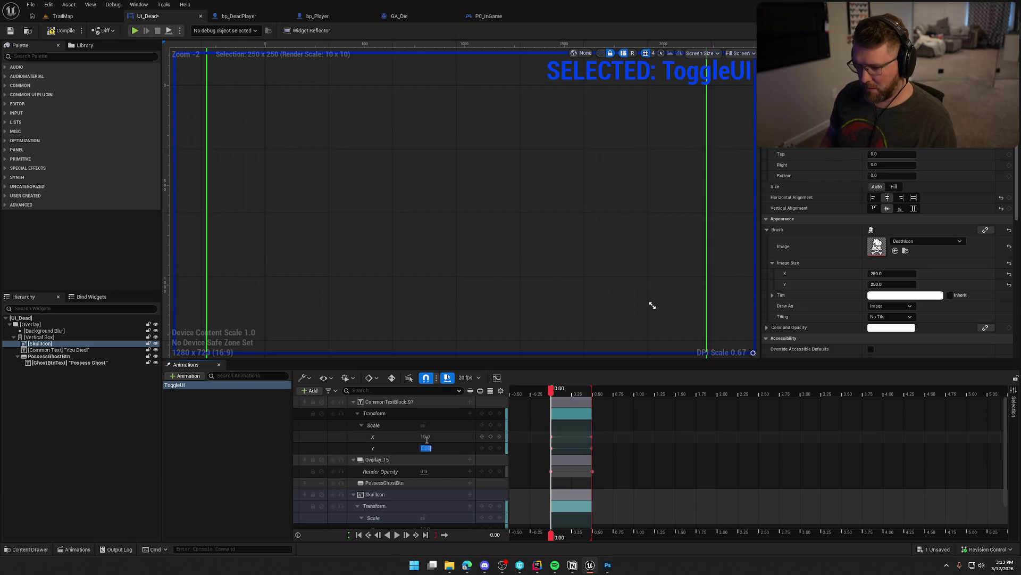
{"action": "left_click", "coordinate": [397, 535]}
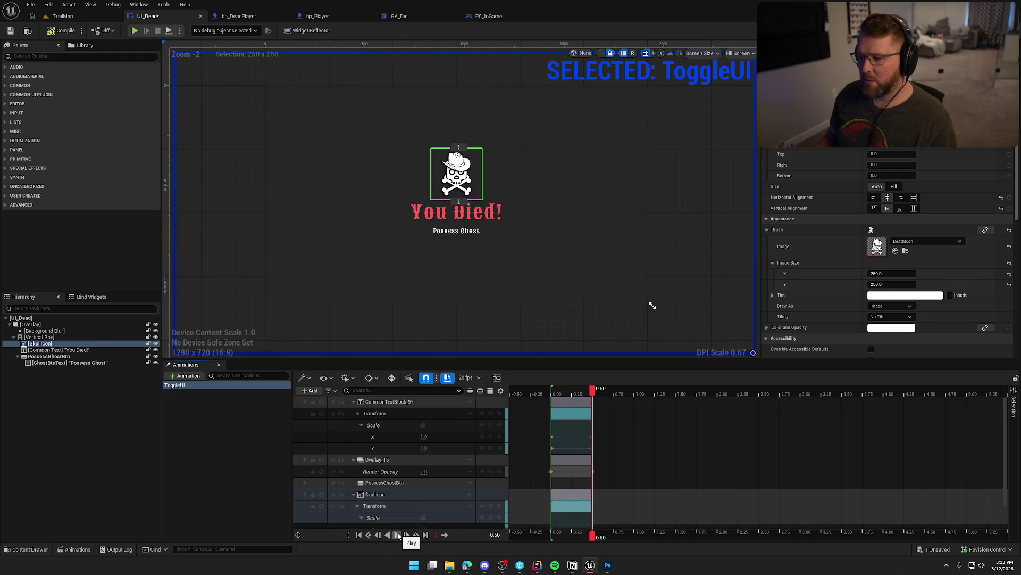
{"action": "left_click", "coordinate": [387, 535]}
{"action": "left_click", "coordinate": [397, 534]}
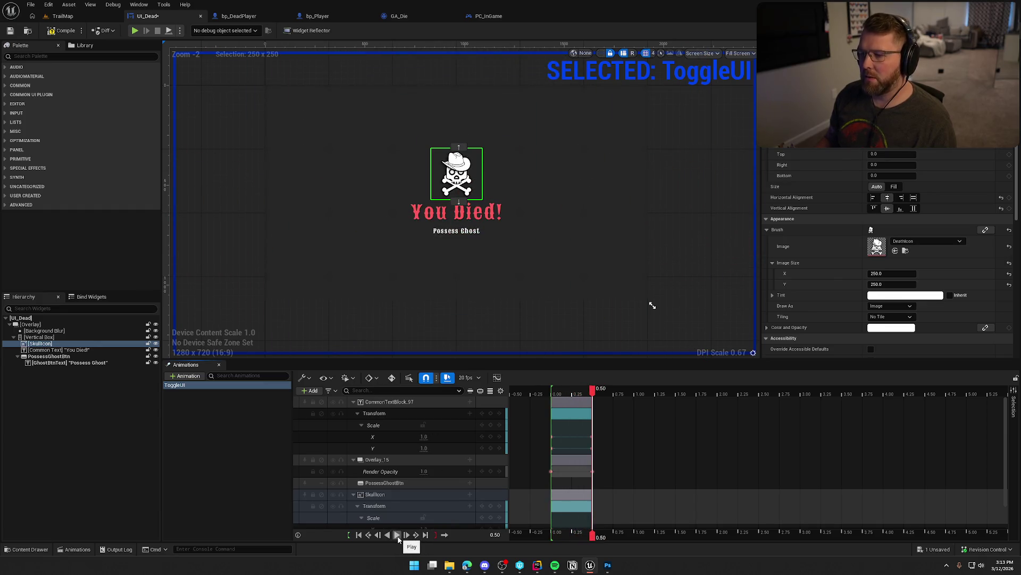
{"action": "left_click", "coordinate": [387, 535]}
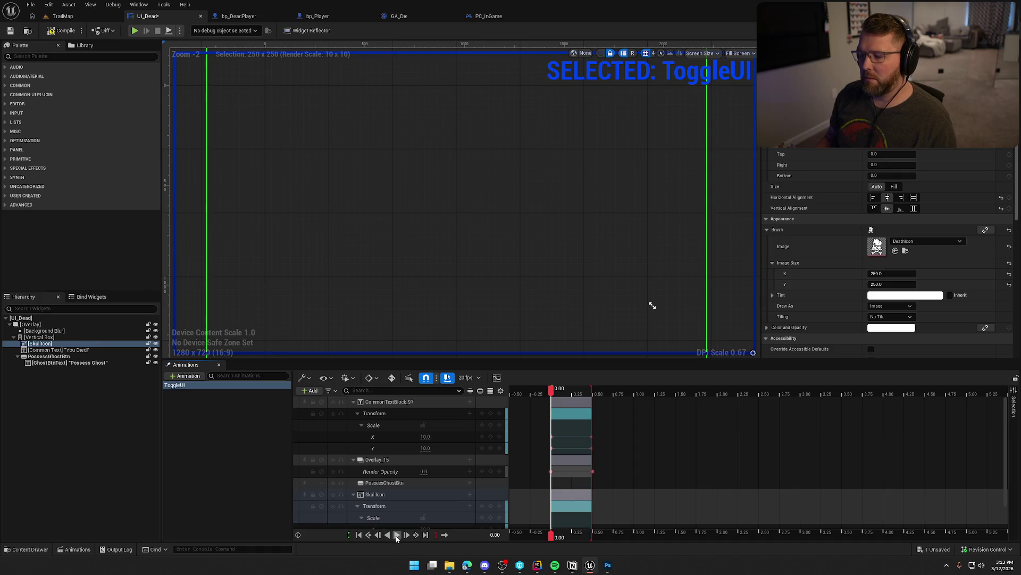
{"action": "left_click", "coordinate": [396, 534]}
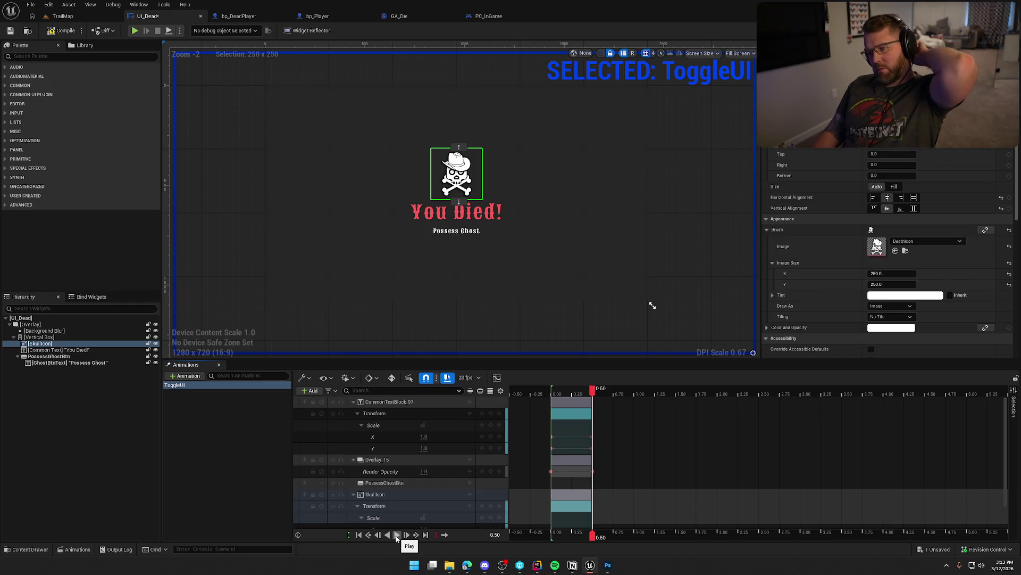
{"action": "left_click", "coordinate": [388, 536]}
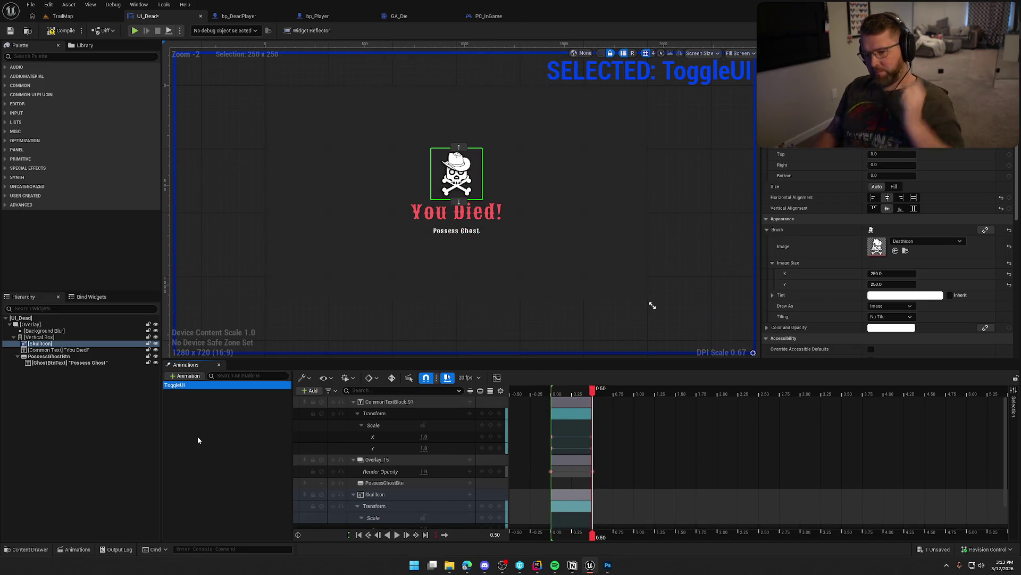
Rename the ToggleUI animation to EnterUI.
{"action": "key", "text": "F2"}
{"action": "type", "text": "PlayEnter"}
{"action": "key", "text": "Return"}
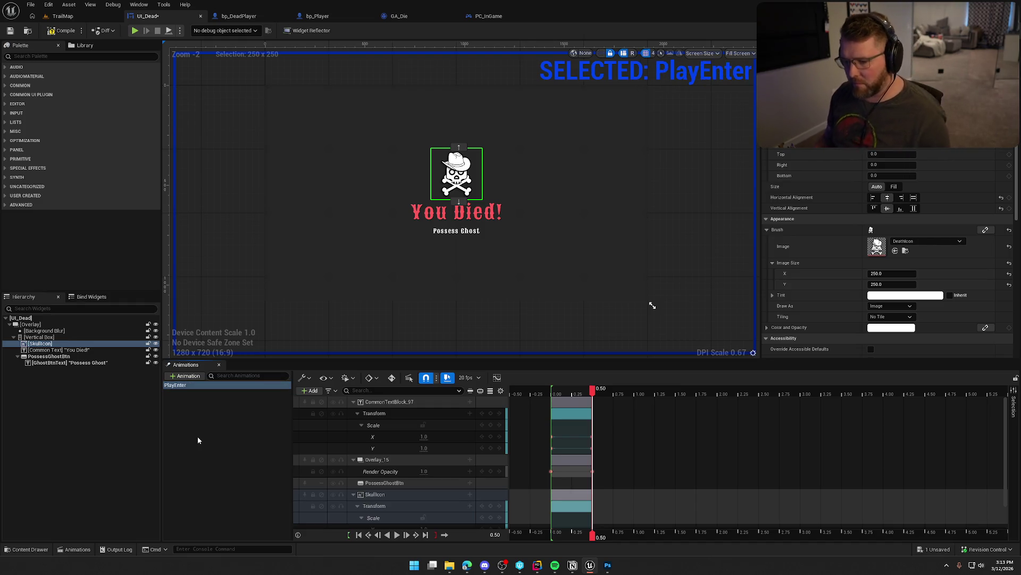
{"action": "key", "text": "F2"}
{"action": "type", "text": "EnterUI"}
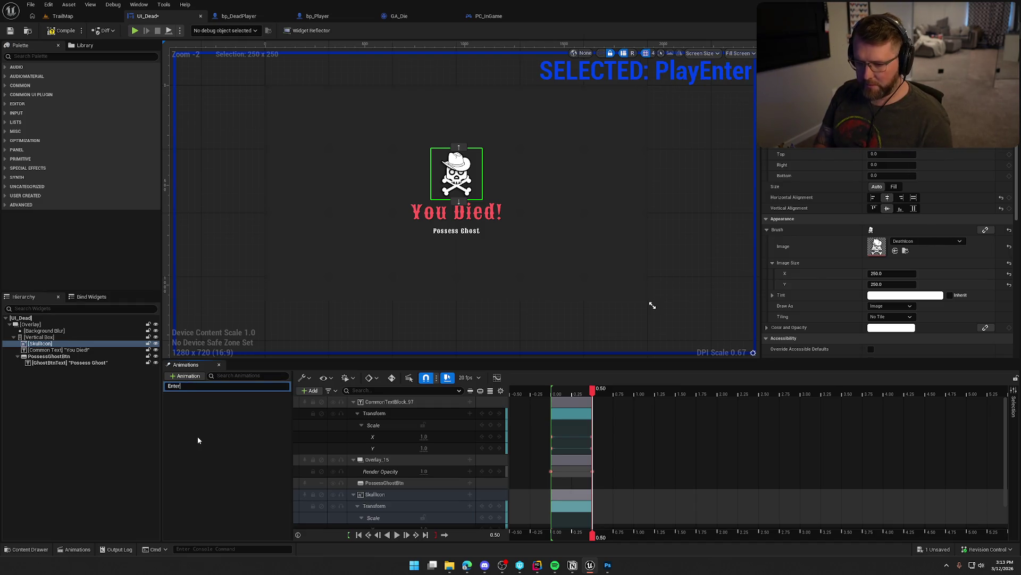
{"action": "key", "text": "Return"}
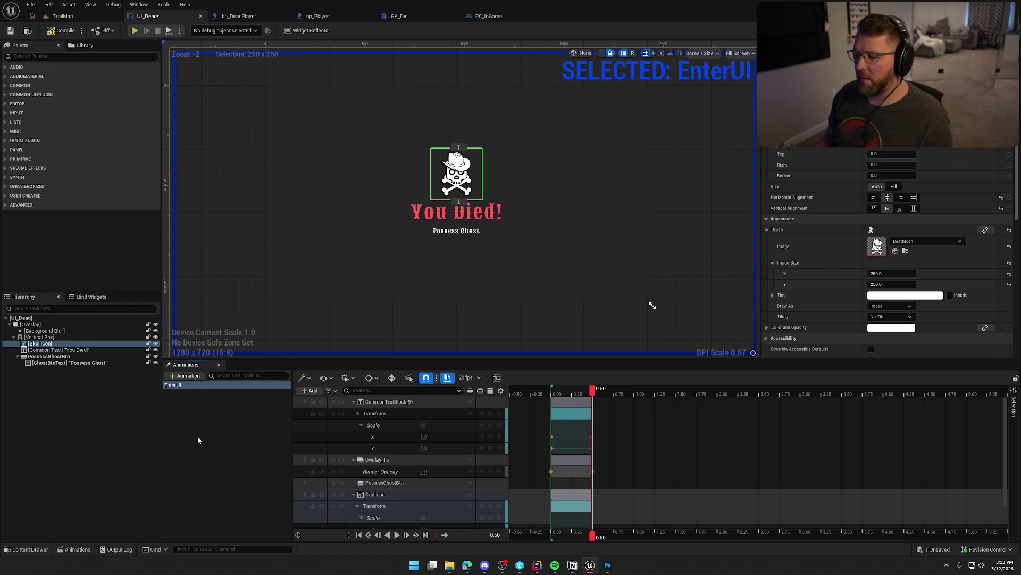
Preview EnterUI and collapse the SkullIcon and text Transform sub-tracks.
{"action": "left_click", "coordinate": [396, 534]}
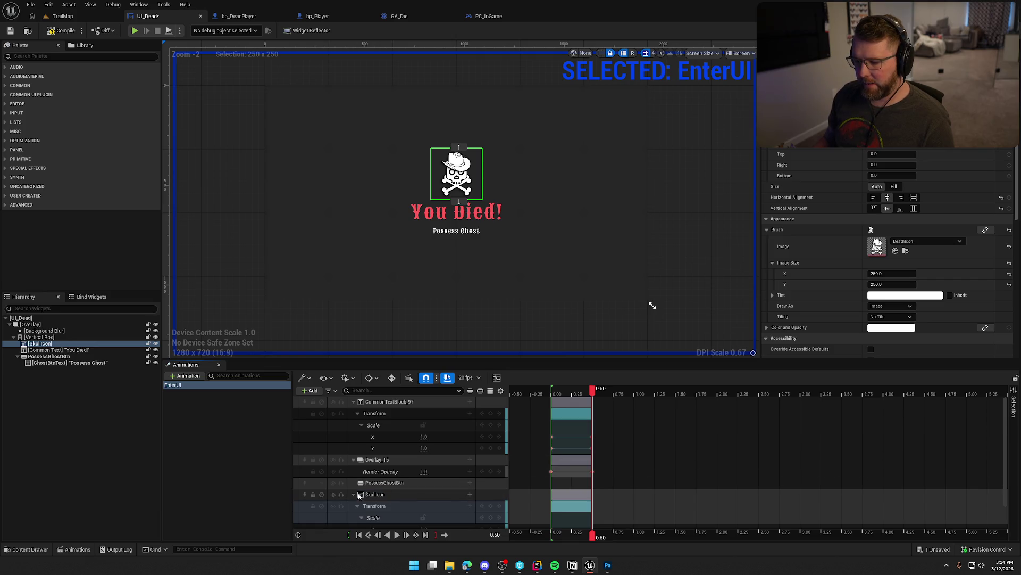
{"action": "left_click", "coordinate": [355, 495]}
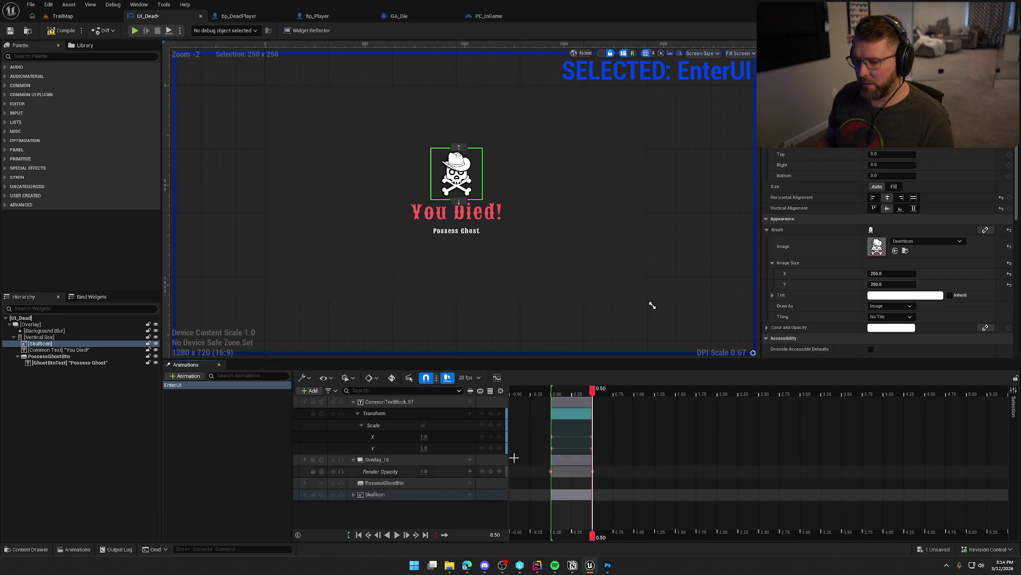
{"action": "left_click", "coordinate": [358, 414]}
{"action": "left_click", "coordinate": [373, 448]}
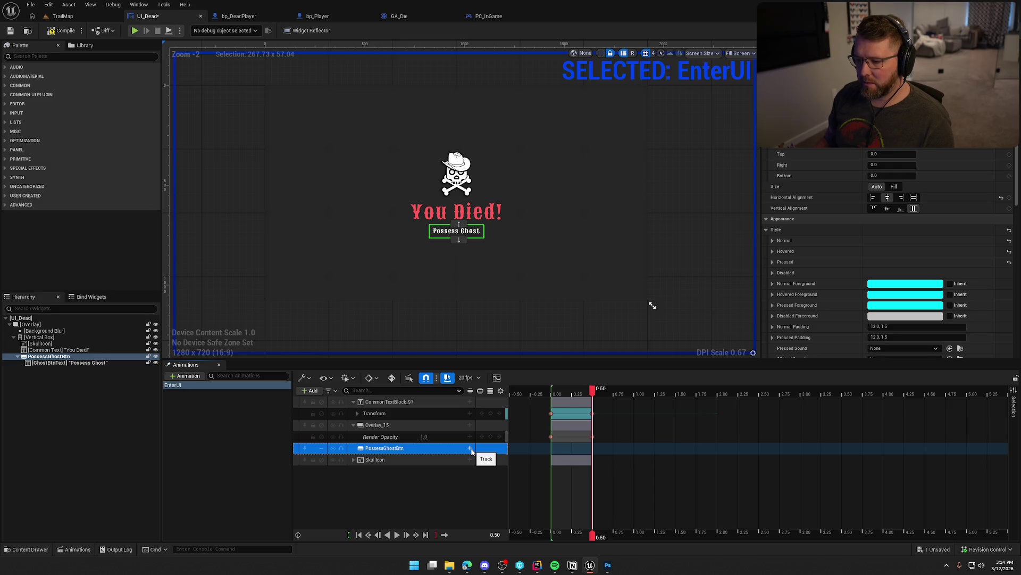
Add a Render Opacity track to PossessGhostBtn, key it to 0 at 0.00 s, and preview.
{"action": "left_click", "coordinate": [471, 449]}
{"action": "left_click", "coordinate": [508, 439]}
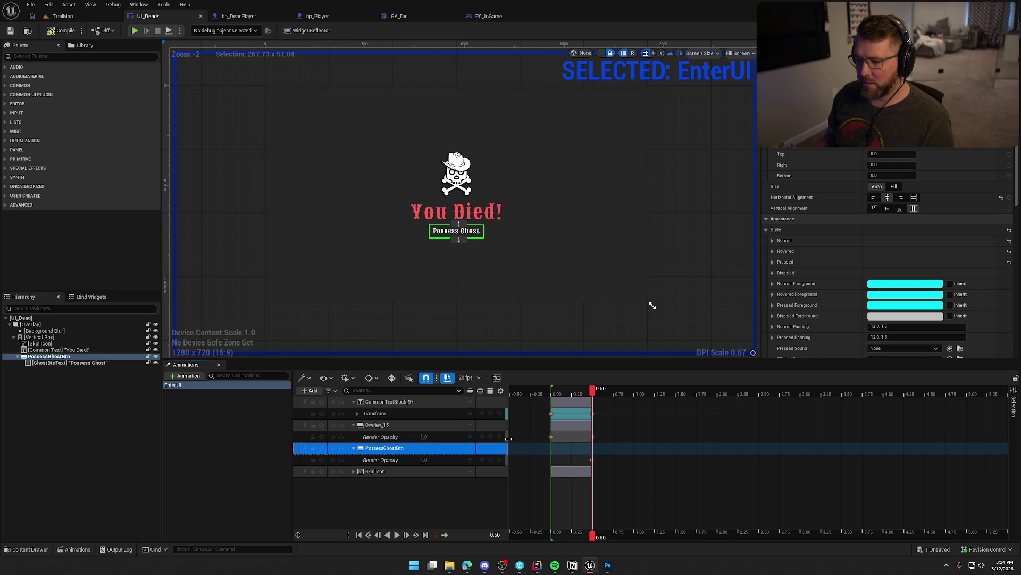
{"action": "left_click_drag", "start_coordinate": [594, 393], "coordinate": [552, 395]}
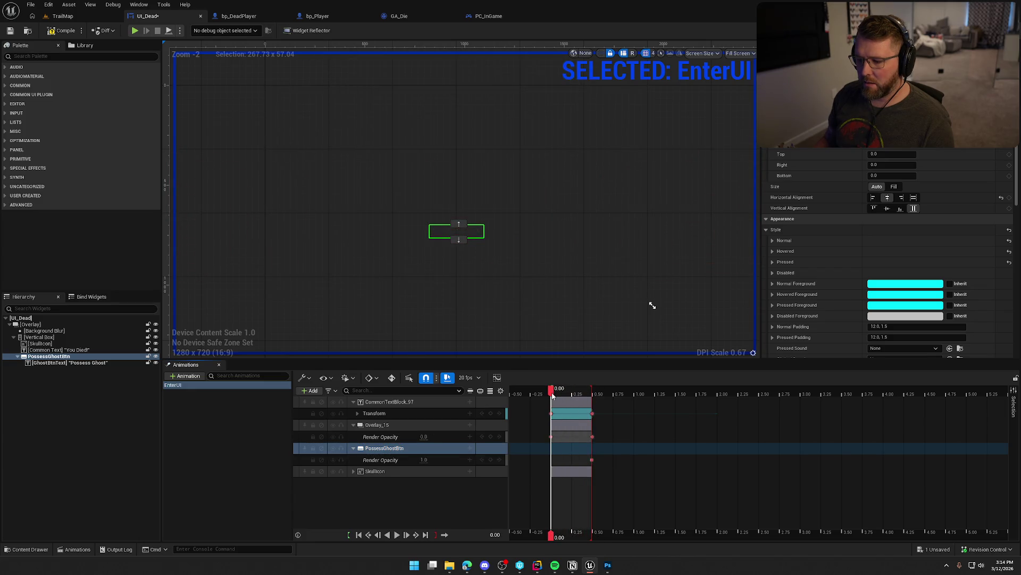
{"action": "left_click", "coordinate": [424, 460]}
{"action": "type", "text": "0"}
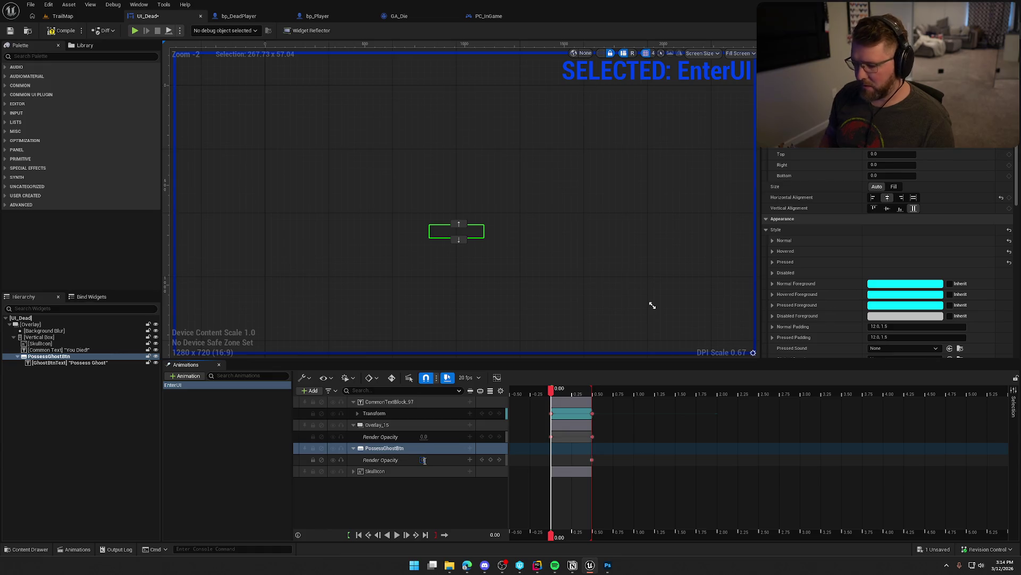
{"action": "key", "text": "Return"}
{"action": "left_click", "coordinate": [399, 534]}
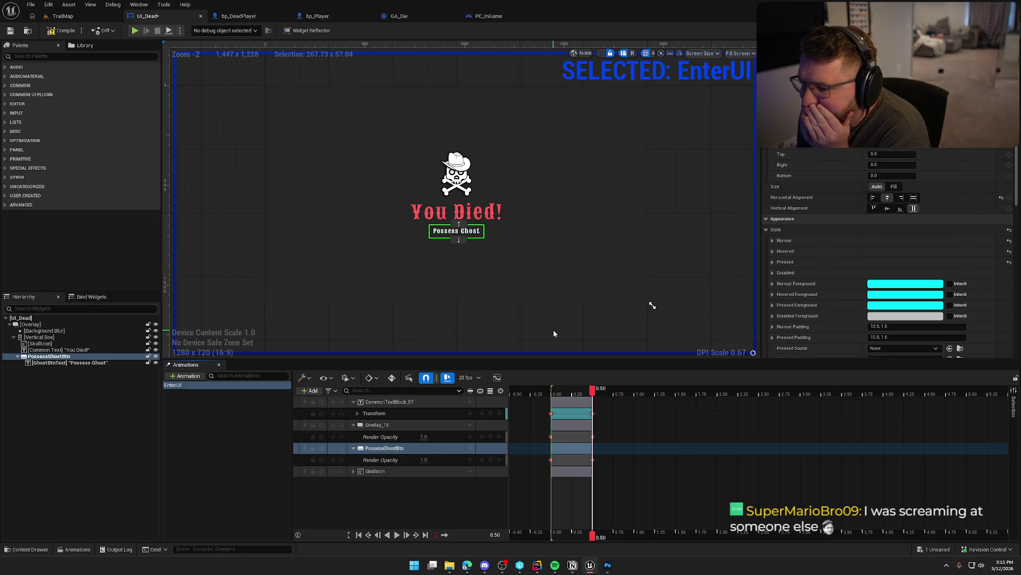
{"action": "left_click", "coordinate": [572, 394]}
Delete the PossessGhostBtn track, collapse Overlay_15 and CommonTextBlock_97, and replay EnterUI.
{"action": "mouse_move", "coordinate": [572, 394]}
{"action": "left_mouse_down"}
{"action": "mouse_move", "coordinate": [554, 394]}
{"action": "mouse_move", "coordinate": [592, 396]}
{"action": "left_mouse_up"}
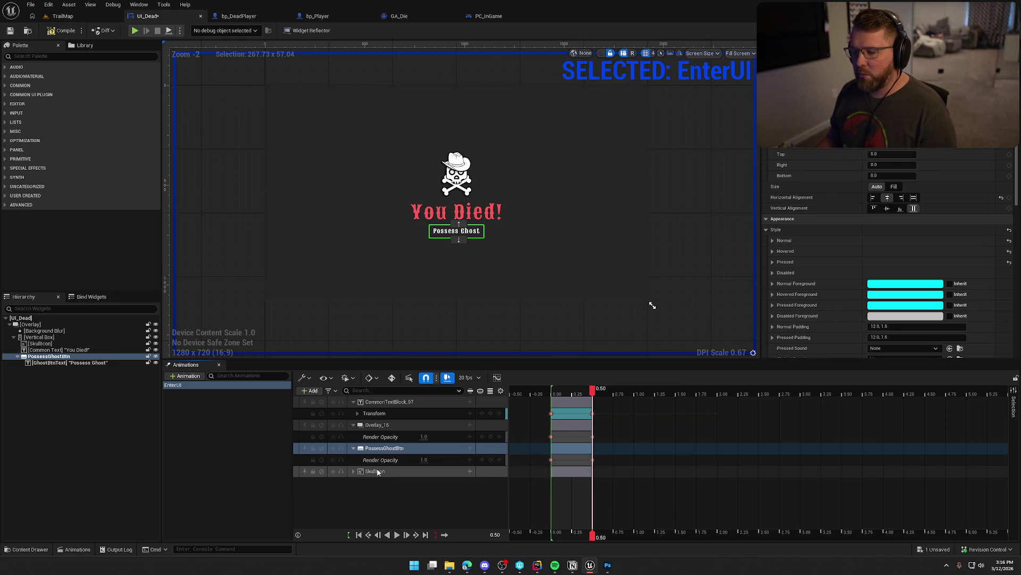
{"action": "left_click", "coordinate": [389, 450]}
{"action": "key", "text": "Delete"}
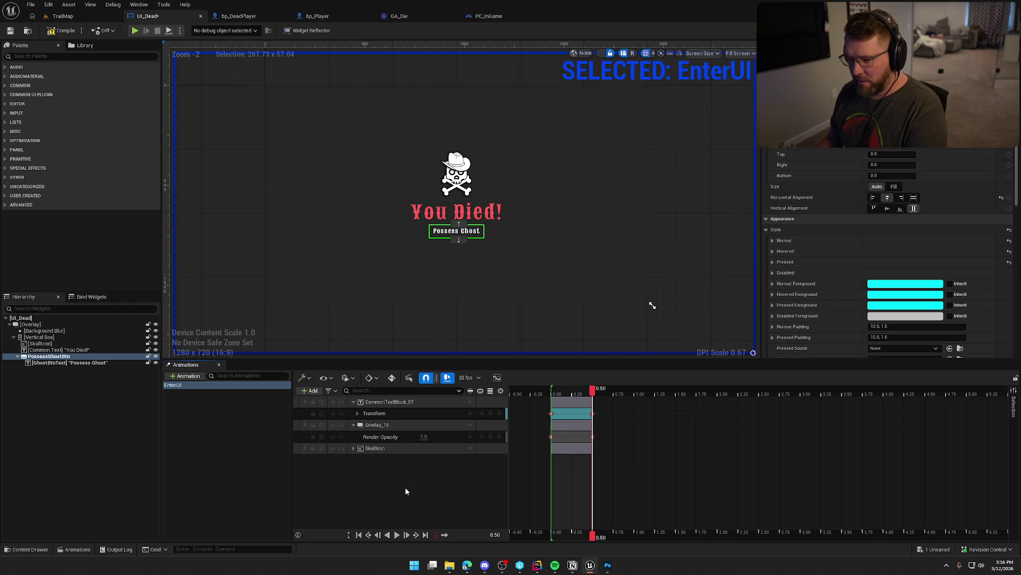
{"action": "left_click", "coordinate": [353, 424]}
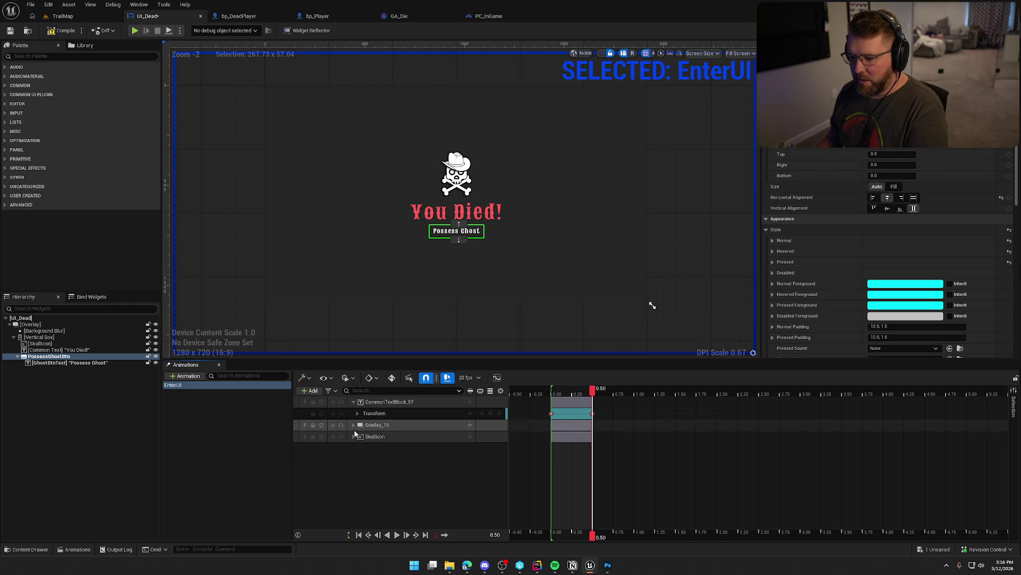
{"action": "left_click", "coordinate": [353, 401]}
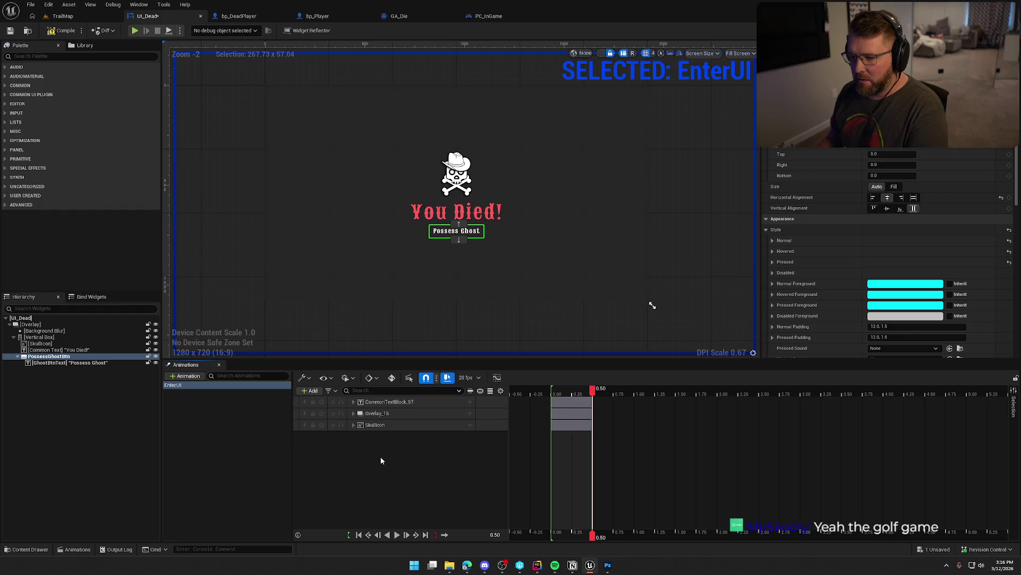
{"action": "left_click", "coordinate": [396, 534]}
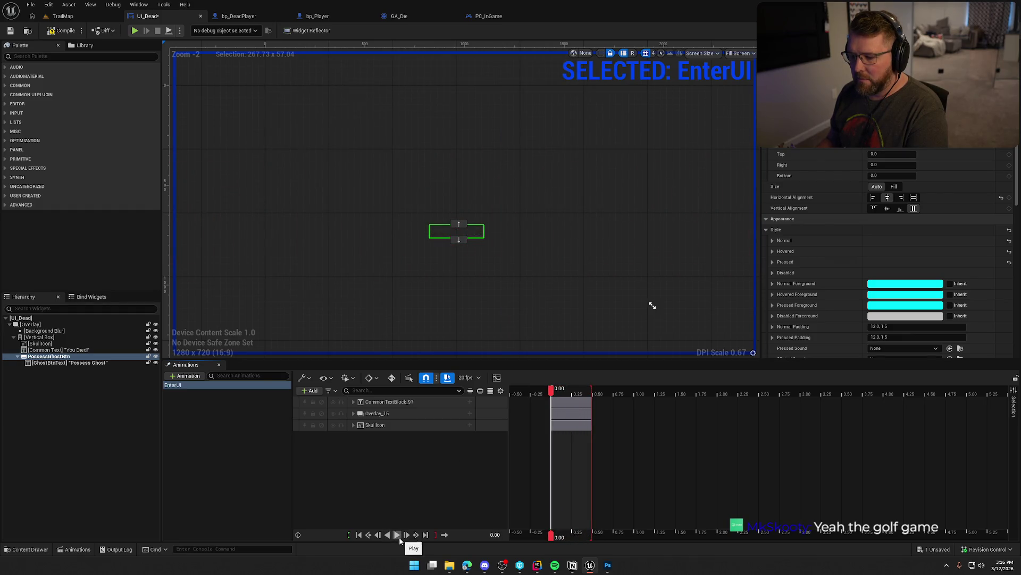
{"action": "left_click", "coordinate": [398, 535]}
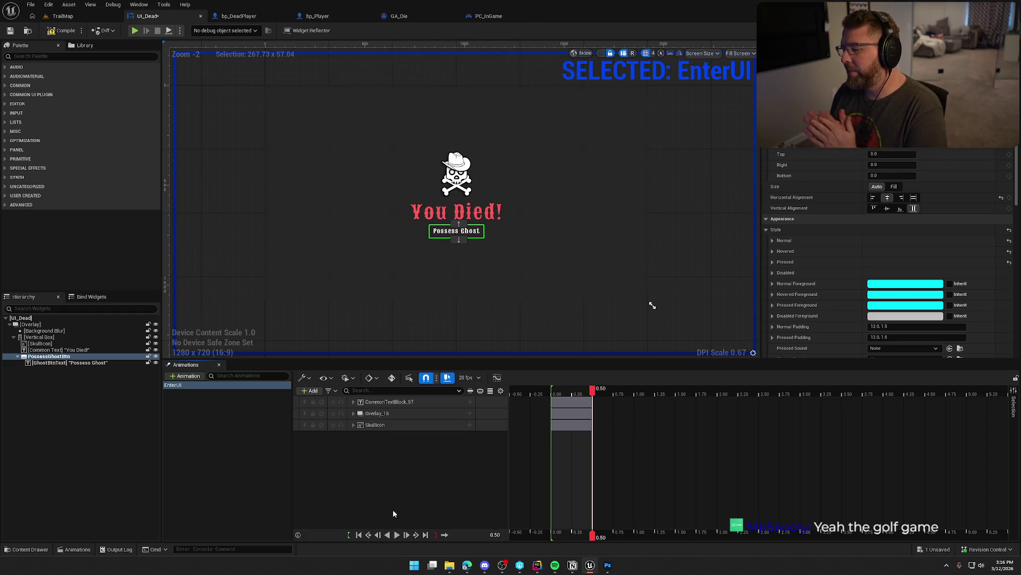
{"action": "left_click", "coordinate": [207, 420]}
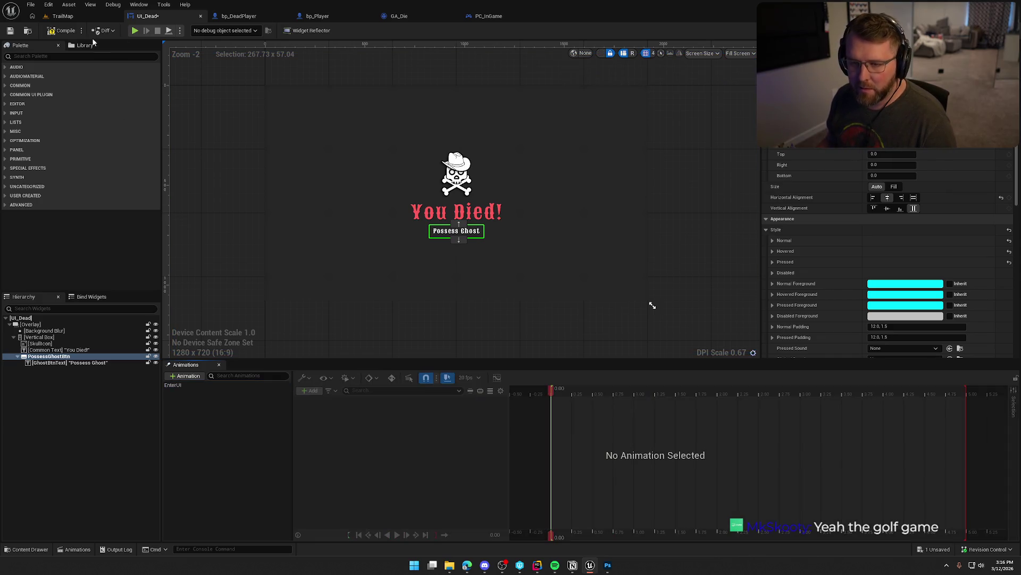
Save UI_Dead and set PossessGhostBtn's Visibility to Collapsed.
{"action": "key", "text": "ctrl+s"}
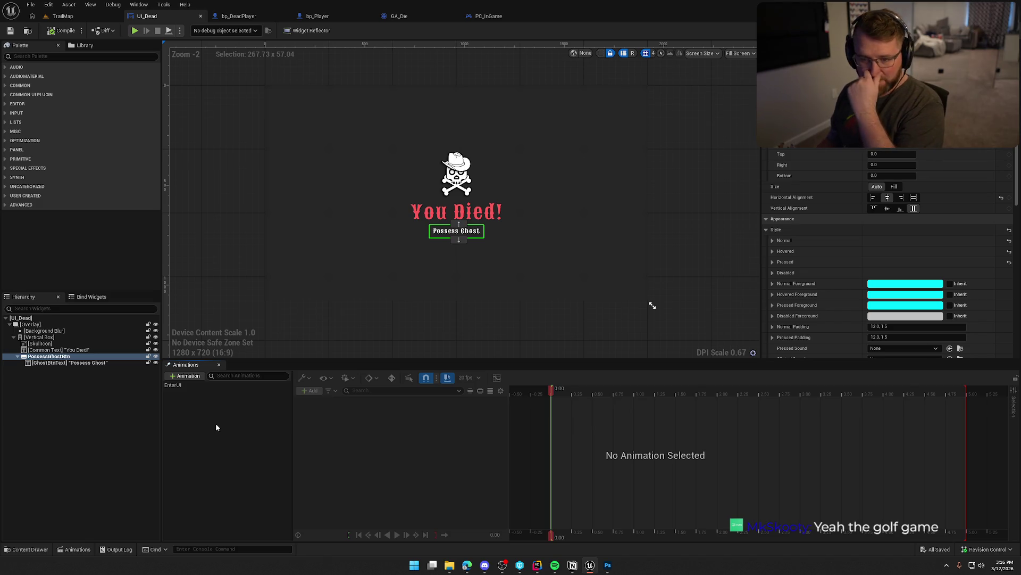
{"action": "left_click", "coordinate": [18, 356]}
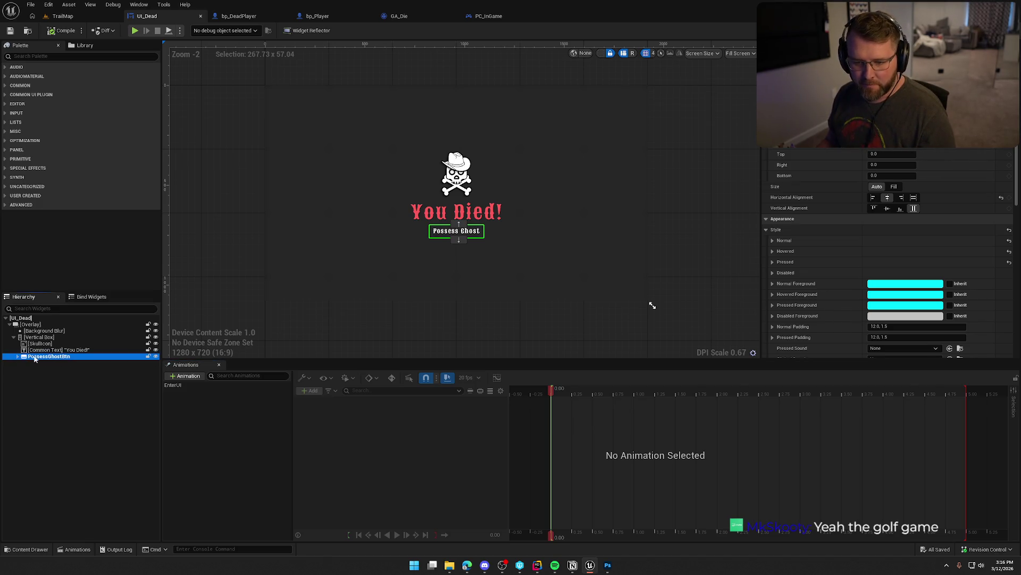
{"action": "left_click", "coordinate": [108, 399]}
{"action": "left_click", "coordinate": [42, 355]}
{"action": "scroll", "coordinate": [862, 257], "scroll_direction": "down", "scroll_amount": 3}
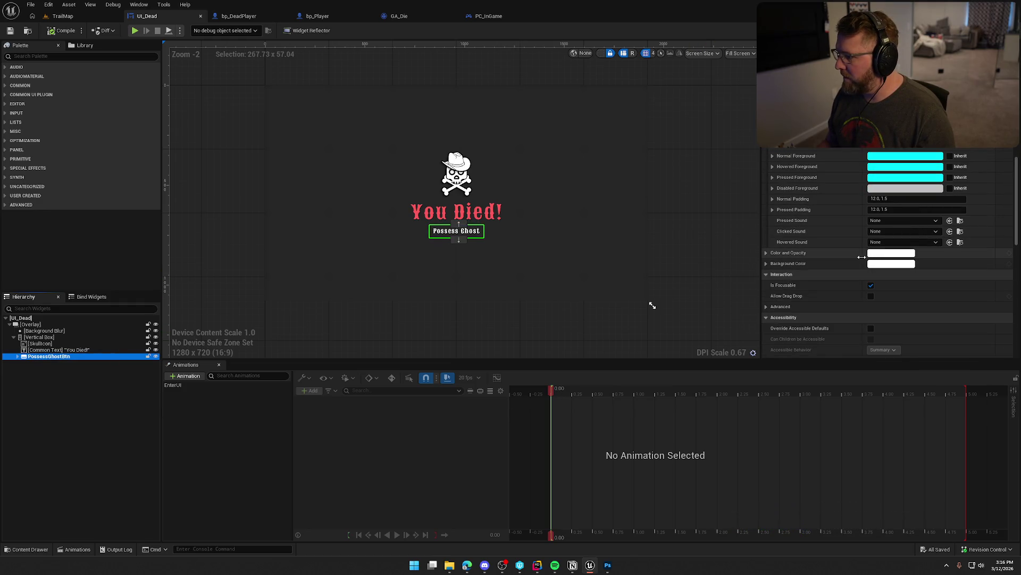
{"action": "scroll", "coordinate": [861, 257], "scroll_direction": "down", "scroll_amount": 5}
{"action": "left_click", "coordinate": [891, 187]}
{"action": "left_click", "coordinate": [883, 205]}
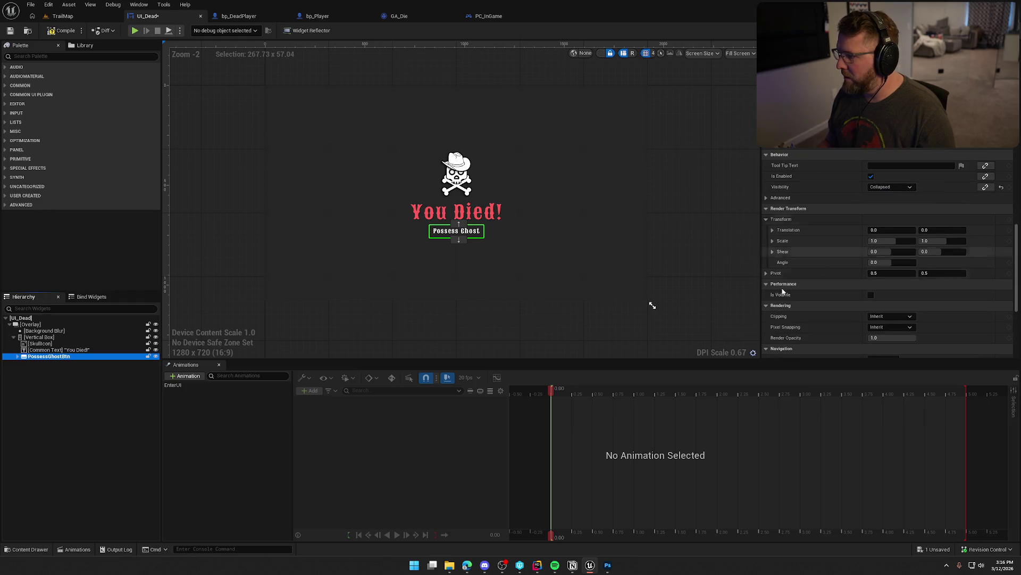
Compile and save the widget, then preview the EnterUI animation.
{"action": "left_click", "coordinate": [61, 31]}
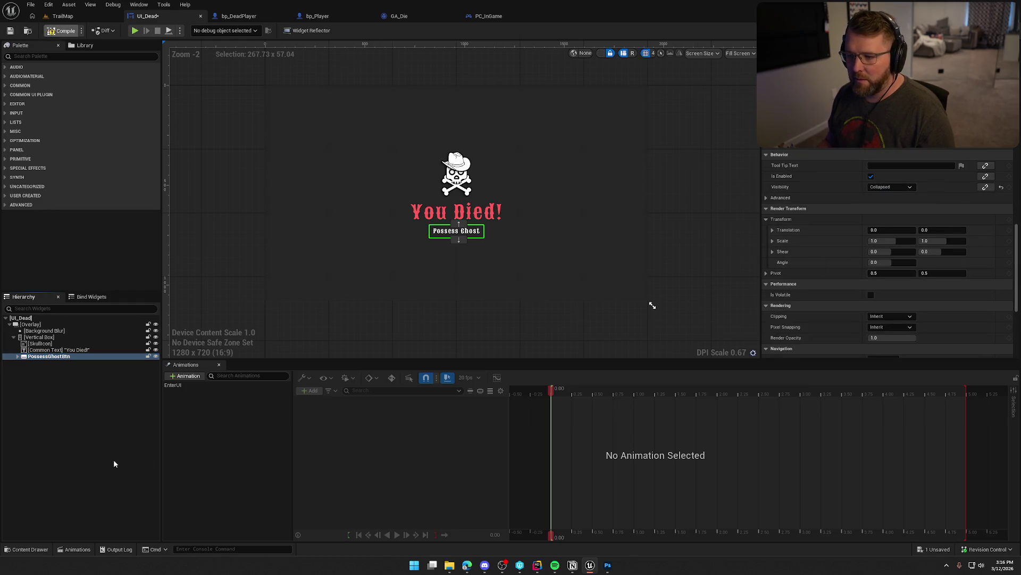
{"action": "left_click", "coordinate": [154, 356]}
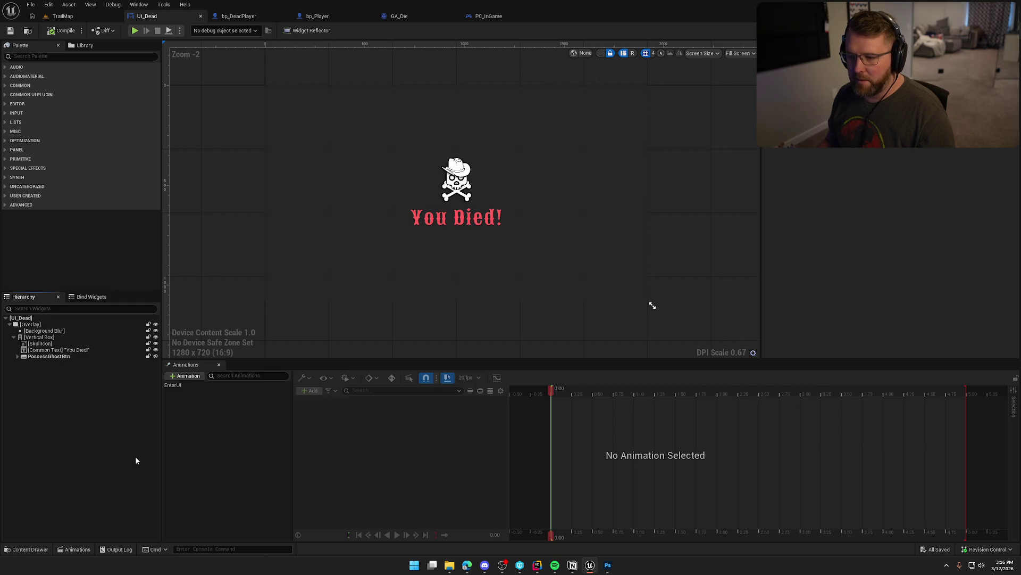
{"action": "left_click", "coordinate": [179, 386]}
{"action": "left_click", "coordinate": [396, 535]}
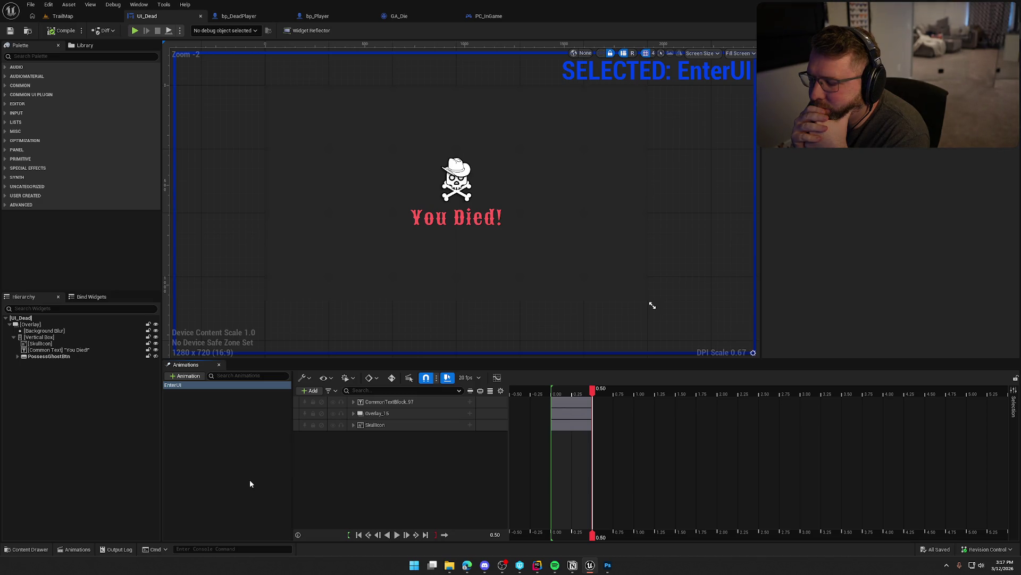
Duplicate the "You Died!" text and change the copy to "Causes of death:".
{"action": "left_click", "coordinate": [225, 456]}
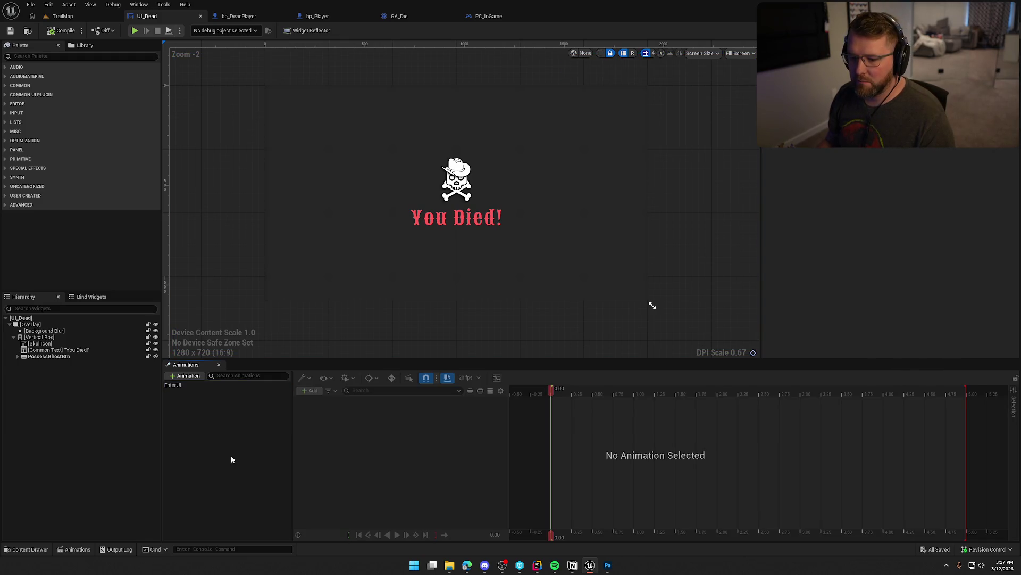
{"action": "left_click", "coordinate": [74, 350]}
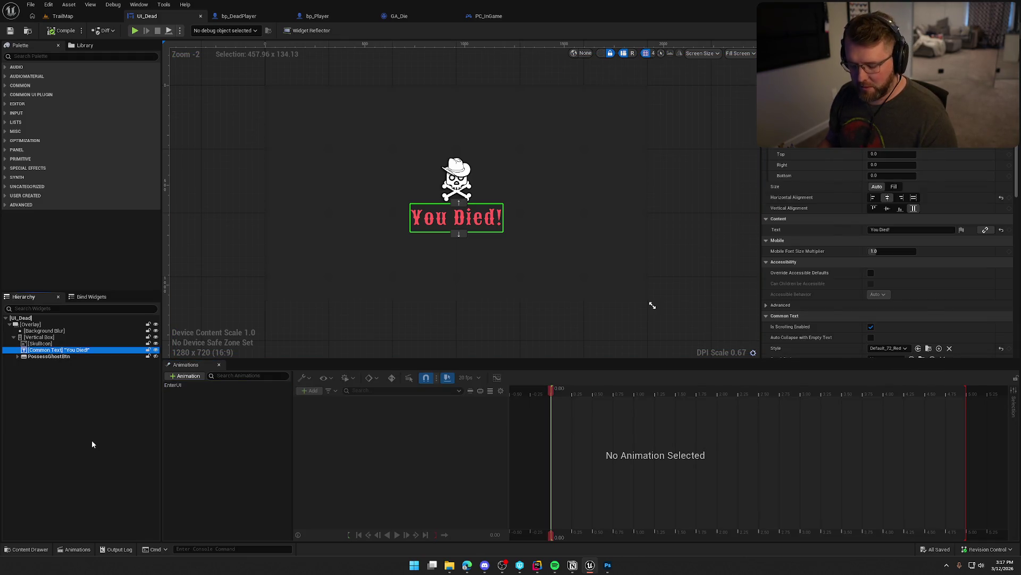
{"action": "key", "text": "ctrl+d"}
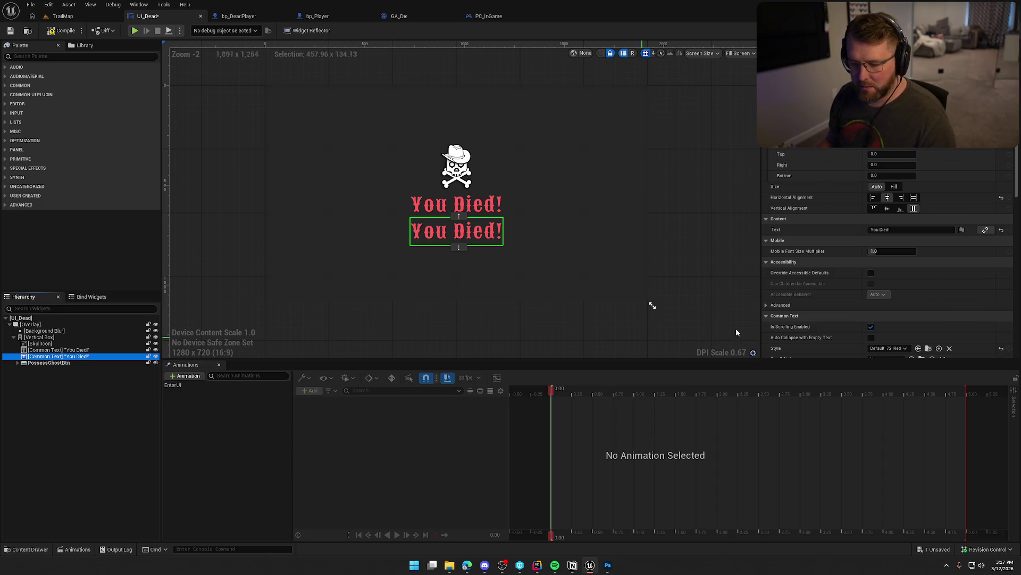
{"action": "left_click", "coordinate": [873, 230]}
{"action": "key", "text": "ctrl+a"}
{"action": "type", "text": "Causes of death"}
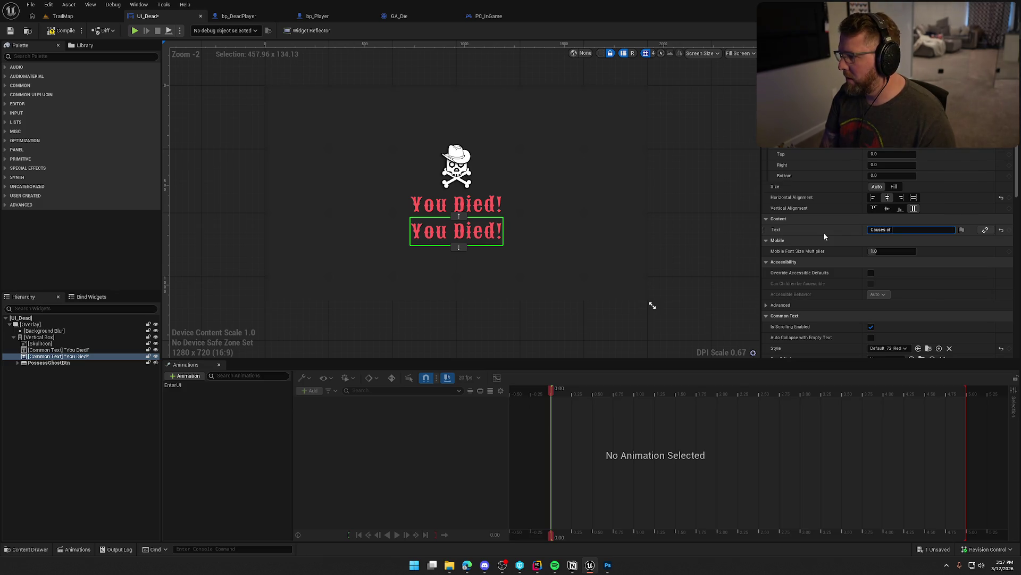
{"action": "type", "text": ":"}
{"action": "key", "text": "Return"}
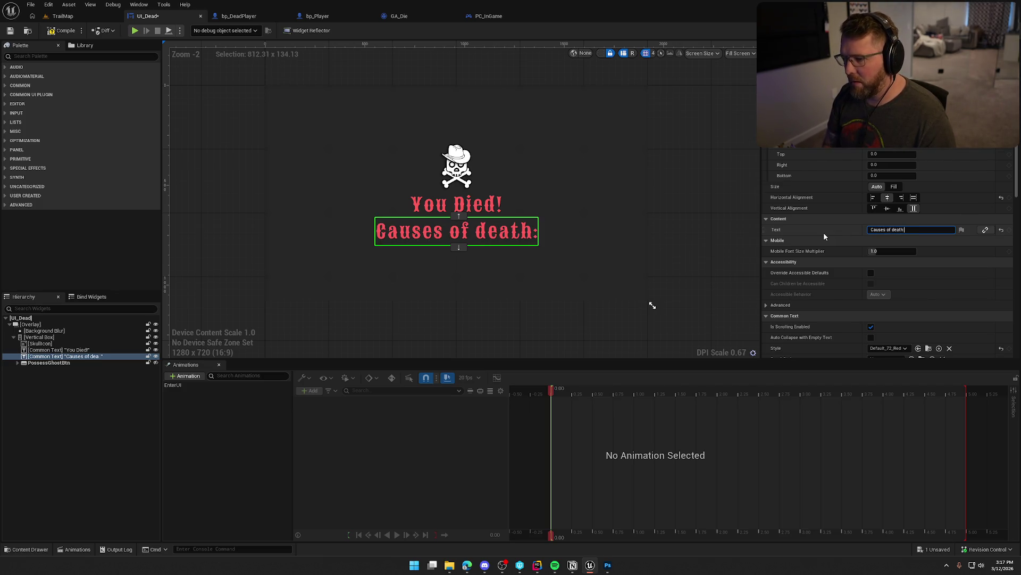
Style the Causes of death text as Default_24_White after trying Default_15 and Default_24.
{"action": "scroll", "coordinate": [899, 287], "scroll_direction": "down", "scroll_amount": 2}
{"action": "left_click", "coordinate": [889, 296]}
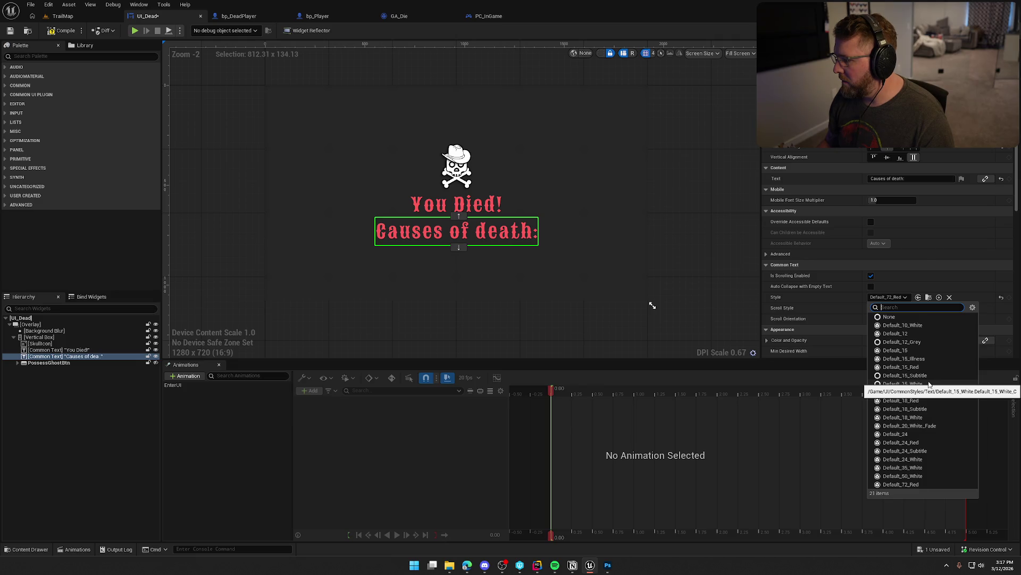
{"action": "left_click", "coordinate": [923, 350]}
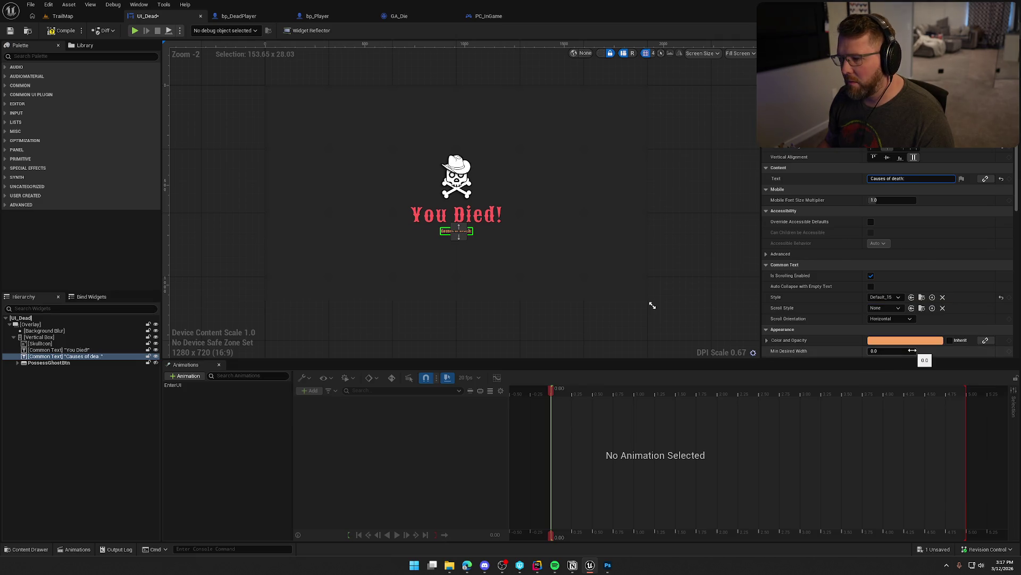
{"action": "left_click", "coordinate": [898, 299]}
{"action": "left_click", "coordinate": [924, 432]}
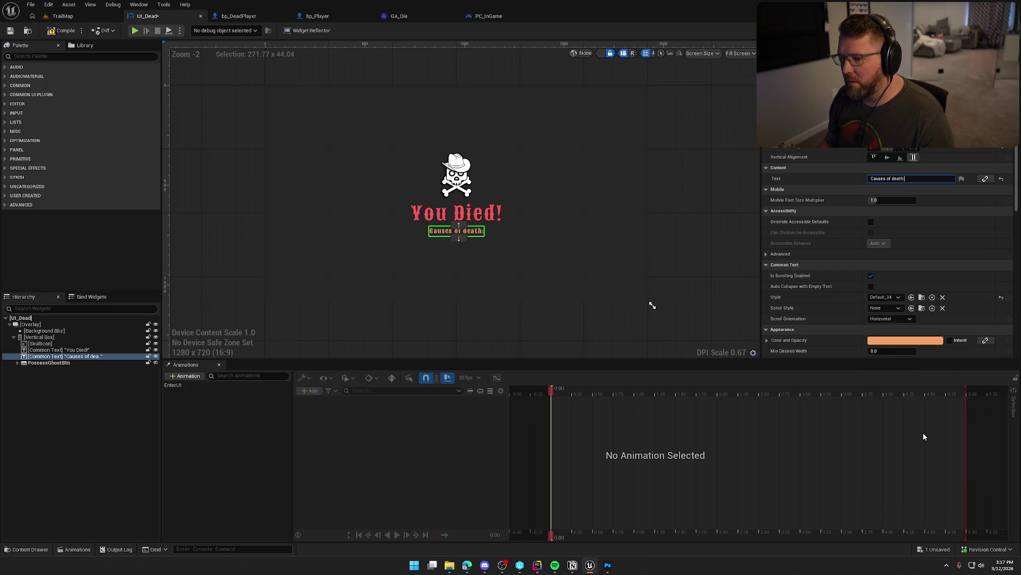
{"action": "left_click", "coordinate": [897, 297]}
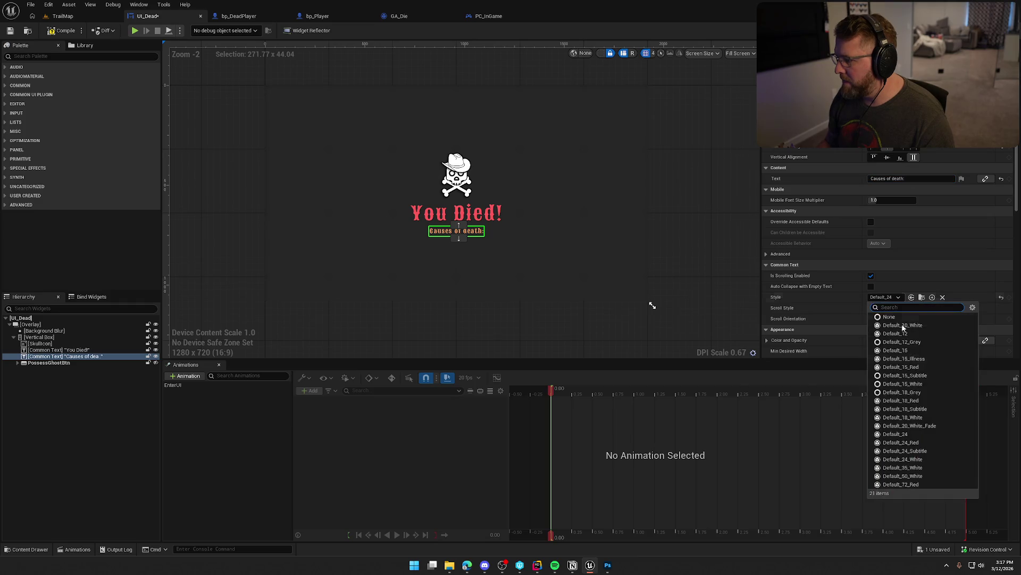
{"action": "left_click", "coordinate": [930, 457]}
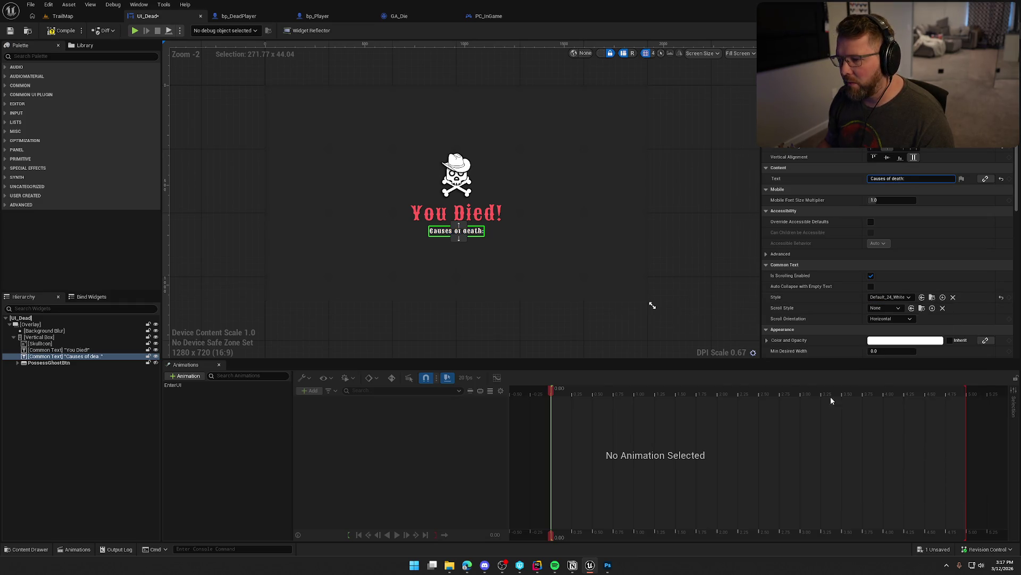
{"action": "left_click", "coordinate": [675, 166]}
{"action": "left_click", "coordinate": [679, 161]}
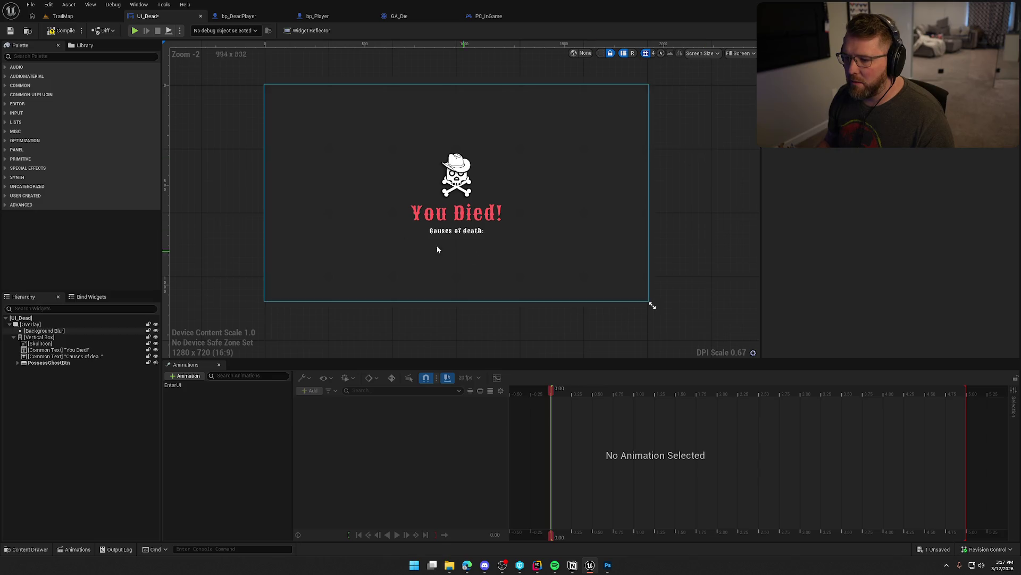
{"action": "left_click", "coordinate": [464, 232]}
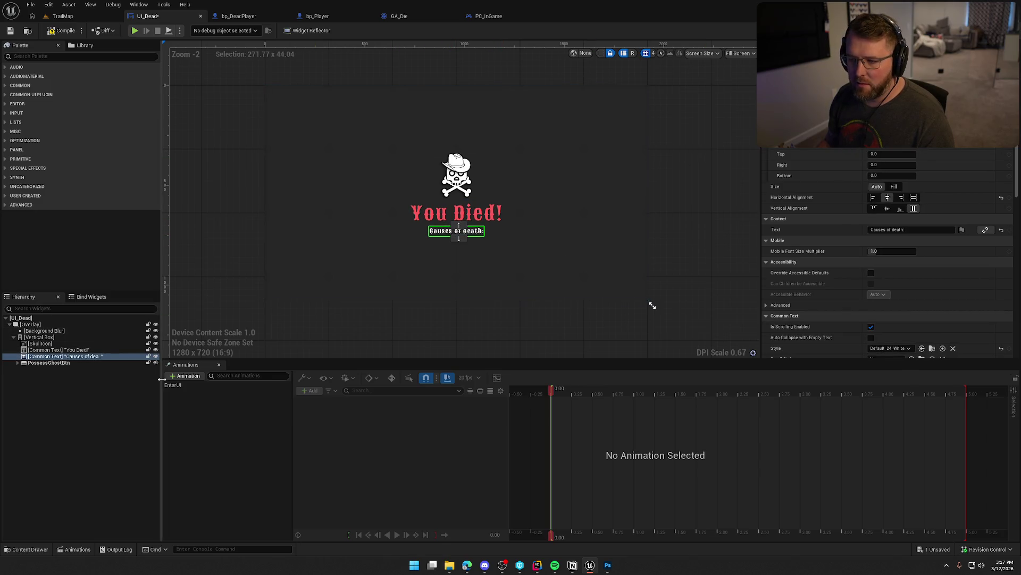
Add the Causes of death text as a track in the EnterUI animation.
{"action": "left_click", "coordinate": [178, 385]}
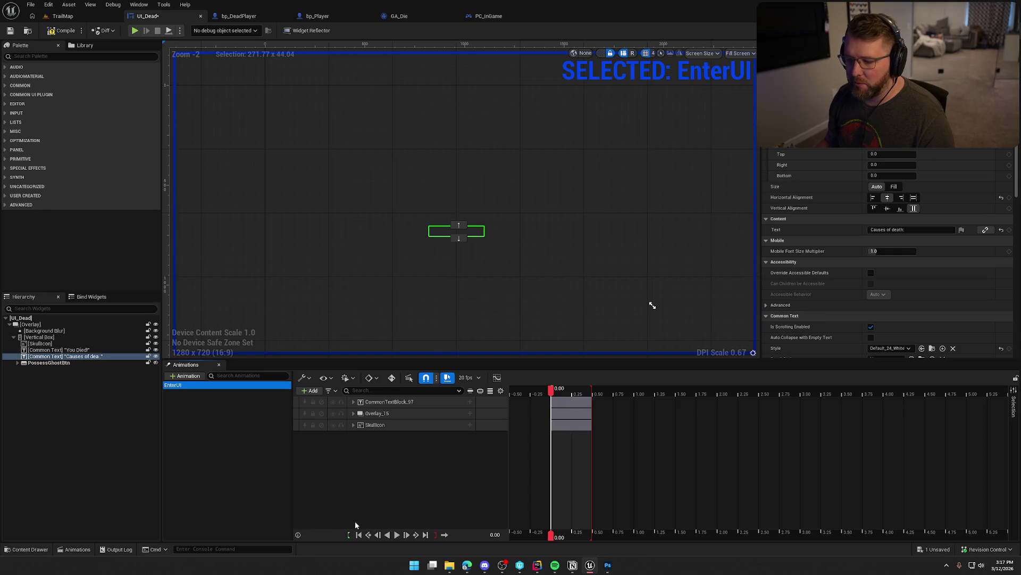
{"action": "left_click", "coordinate": [397, 535]}
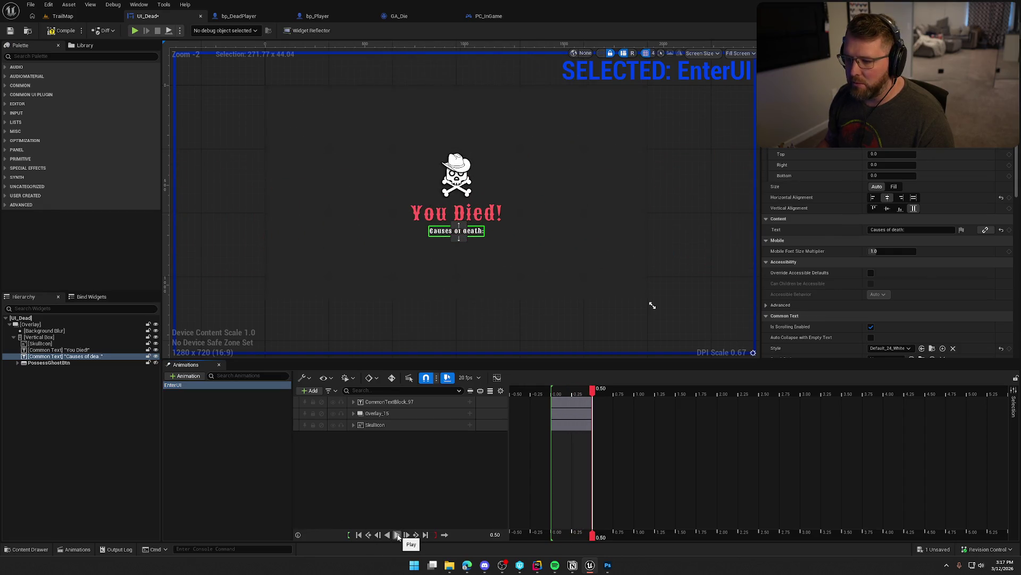
{"action": "left_click", "coordinate": [310, 391]}
{"action": "left_click", "coordinate": [345, 414]}
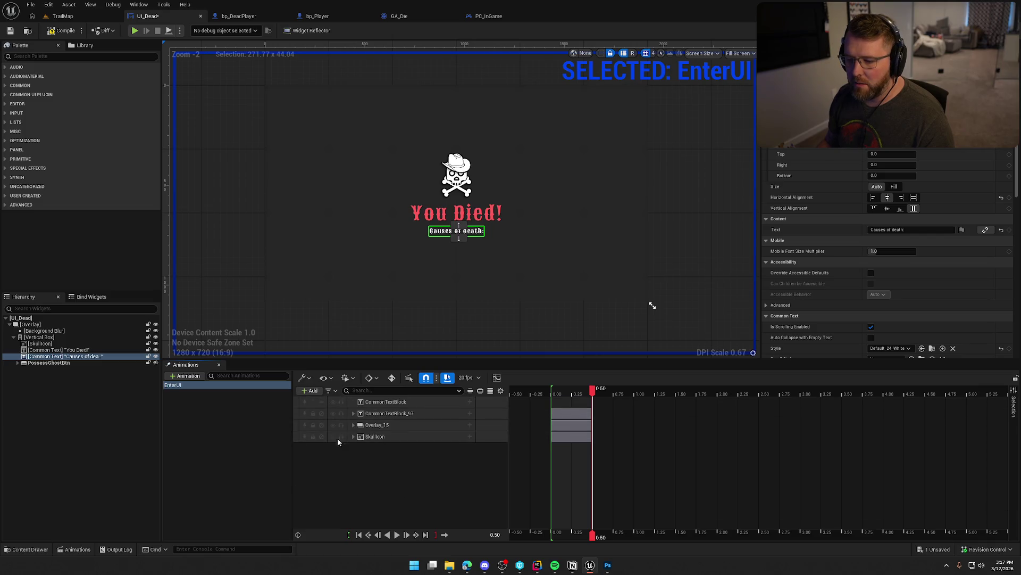
Rename the text widgets CausesLabel and YouDiedLabel in the Hierarchy.
{"action": "left_click", "coordinate": [42, 357]}
{"action": "key", "text": "F2"}
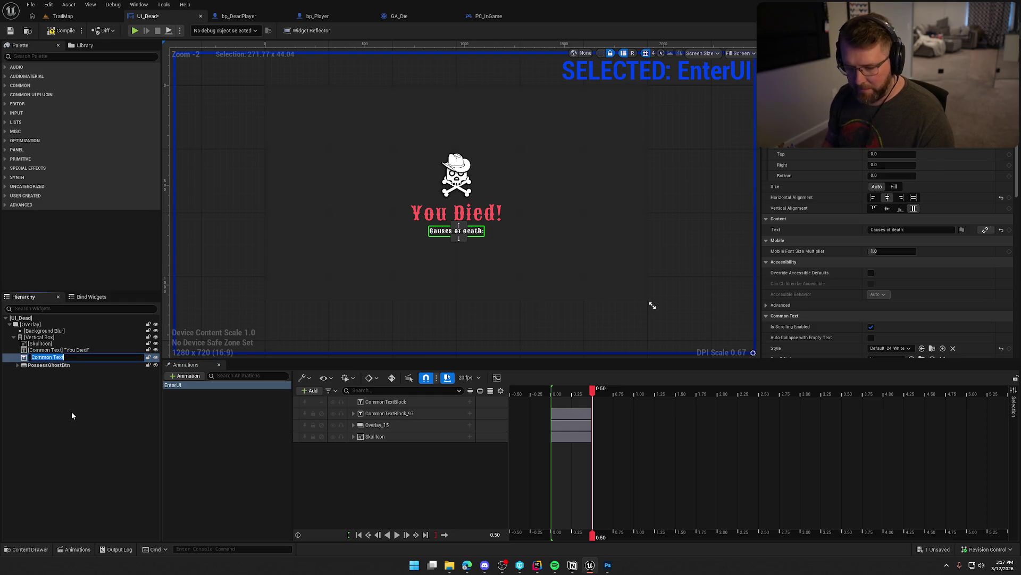
{"action": "type", "text": "Caues"}
{"action": "key", "text": "BackSpace"}
{"action": "key", "text": "BackSpace"}
{"action": "key", "text": "BackSpace"}
{"action": "type", "text": "usesLabel"}
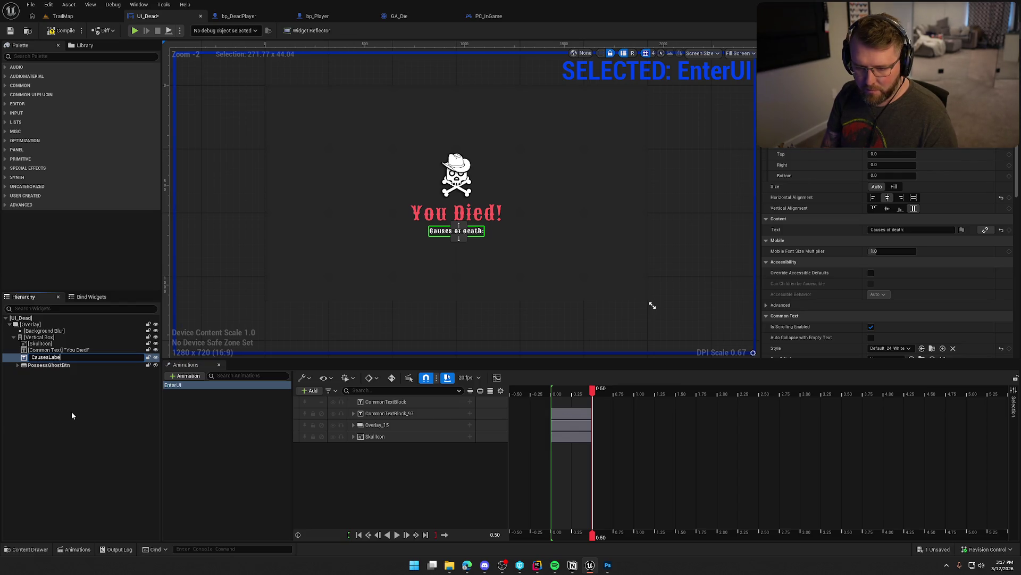
{"action": "key", "text": "Return"}
{"action": "left_click", "coordinate": [47, 352]}
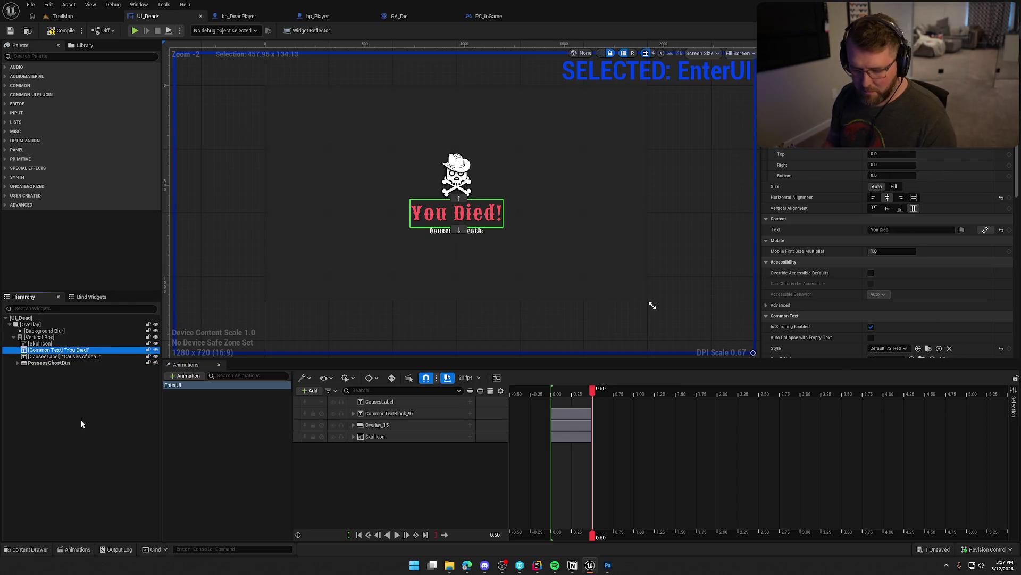
{"action": "key", "text": "F2"}
{"action": "type", "text": "YouDiedLabel"}
{"action": "key", "text": "Return"}
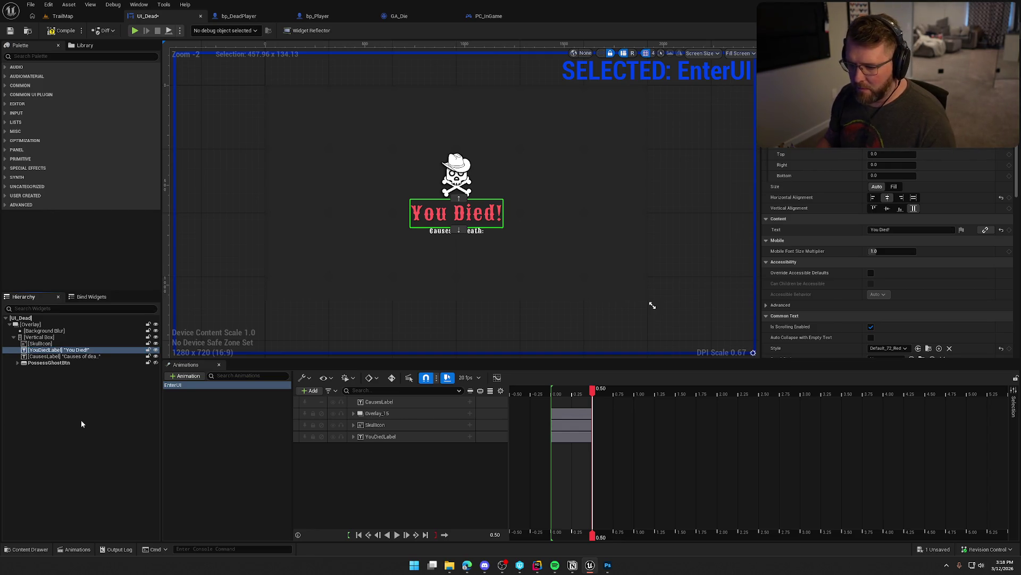
{"action": "left_click", "coordinate": [470, 403]}
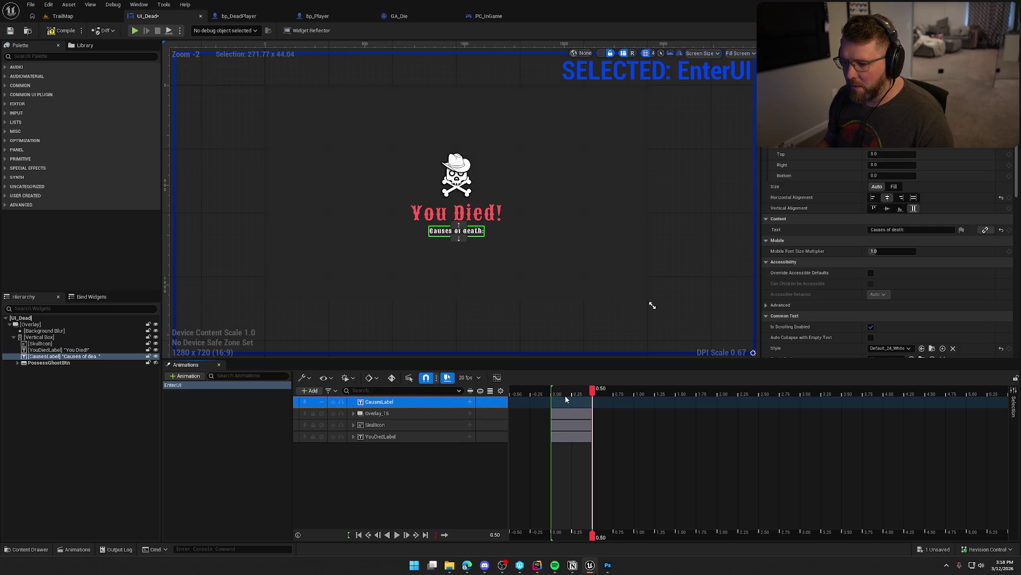
Set CausesLabel's visibility to Hidden in its Details panel.
{"action": "mouse_move", "coordinate": [594, 392]}
{"action": "left_mouse_down"}
{"action": "mouse_move", "coordinate": [554, 394]}
{"action": "mouse_move", "coordinate": [592, 396]}
{"action": "left_mouse_up"}
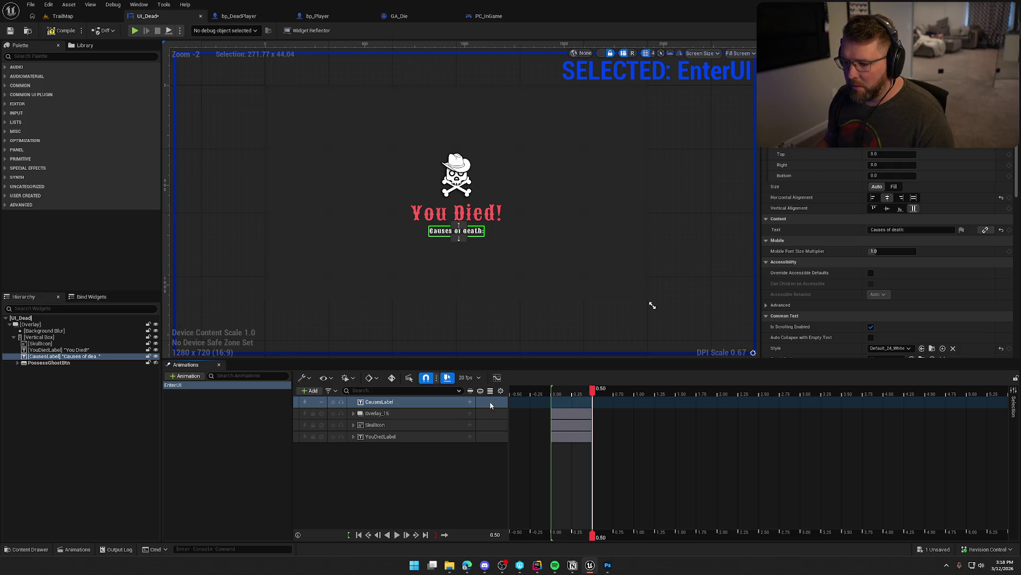
{"action": "left_click", "coordinate": [470, 402]}
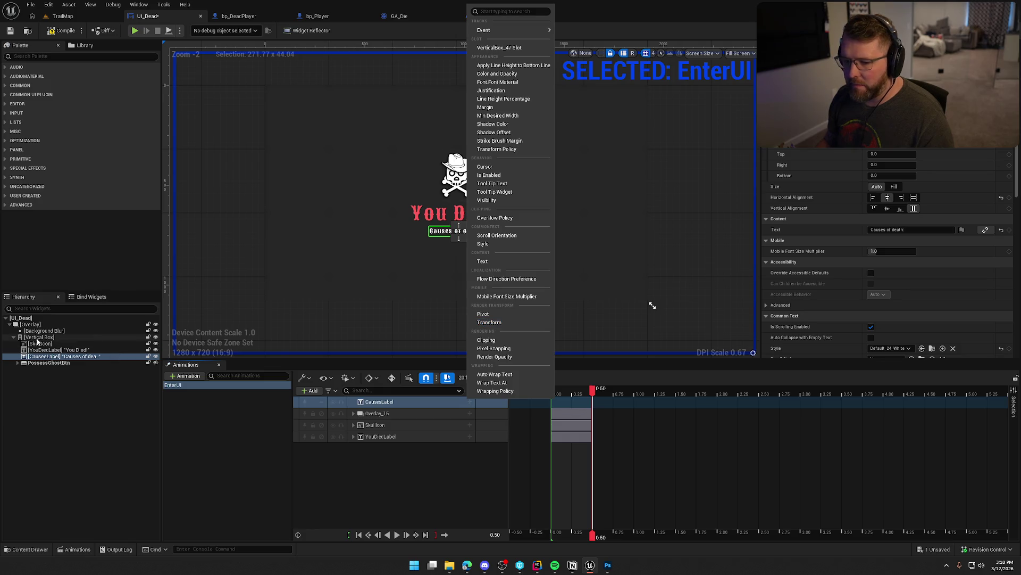
{"action": "left_click", "coordinate": [58, 356]}
{"action": "scroll", "coordinate": [850, 270], "scroll_direction": "down", "scroll_amount": 3}
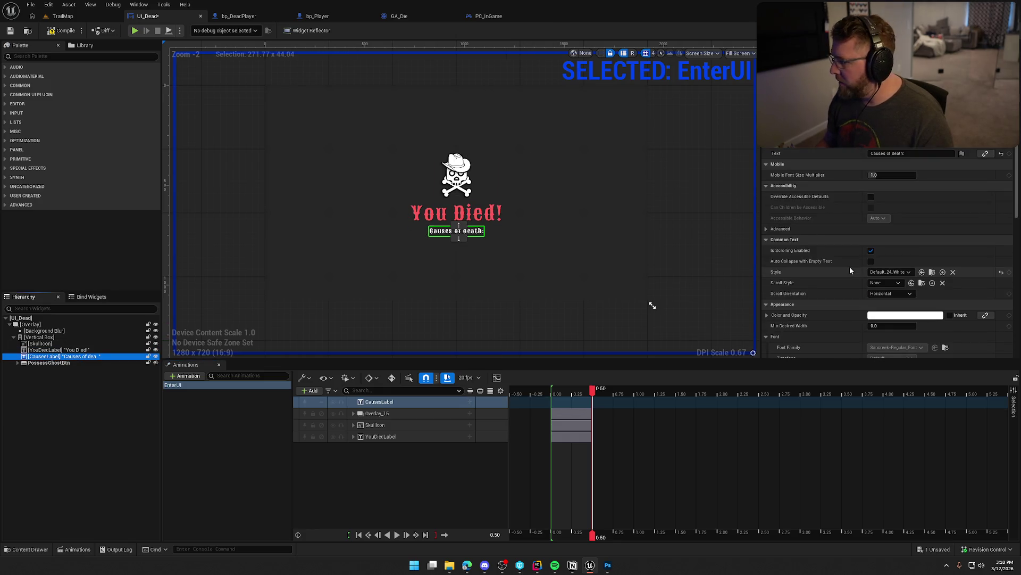
{"action": "scroll", "coordinate": [864, 292], "scroll_direction": "down", "scroll_amount": 10}
{"action": "scroll", "coordinate": [864, 291], "scroll_direction": "down", "scroll_amount": 4}
{"action": "left_click", "coordinate": [900, 246]}
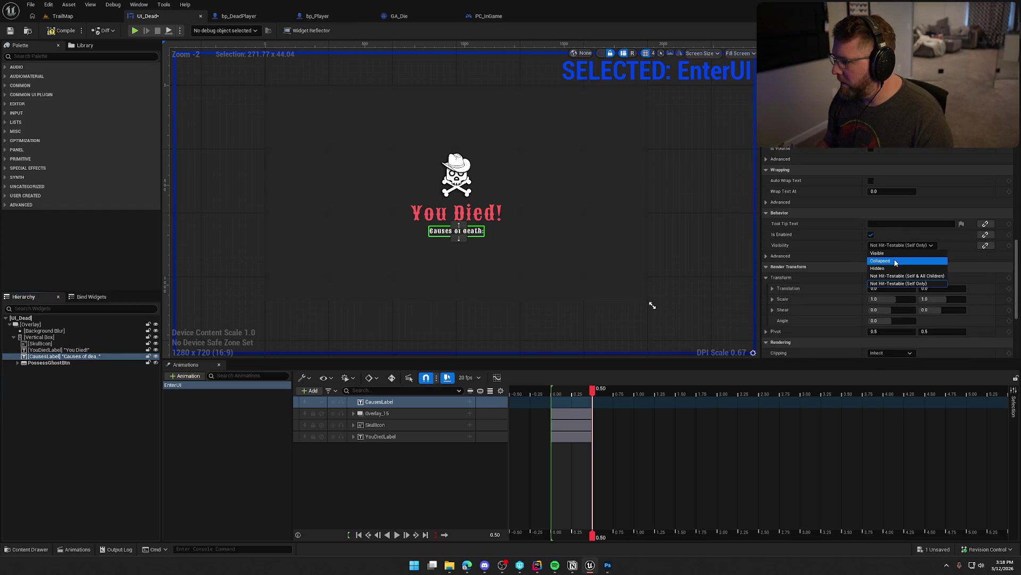
{"action": "left_click", "coordinate": [883, 268]}
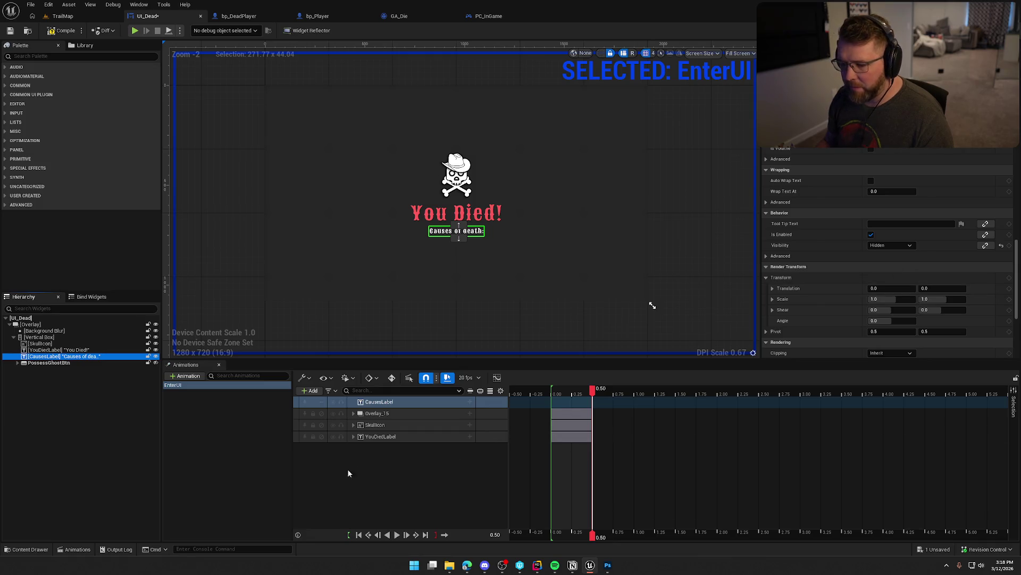
Add a Visibility track on CausesLabel keyed Hidden at 0.00, then play to check.
{"action": "left_click_drag", "start_coordinate": [592, 390], "coordinate": [551, 397]}
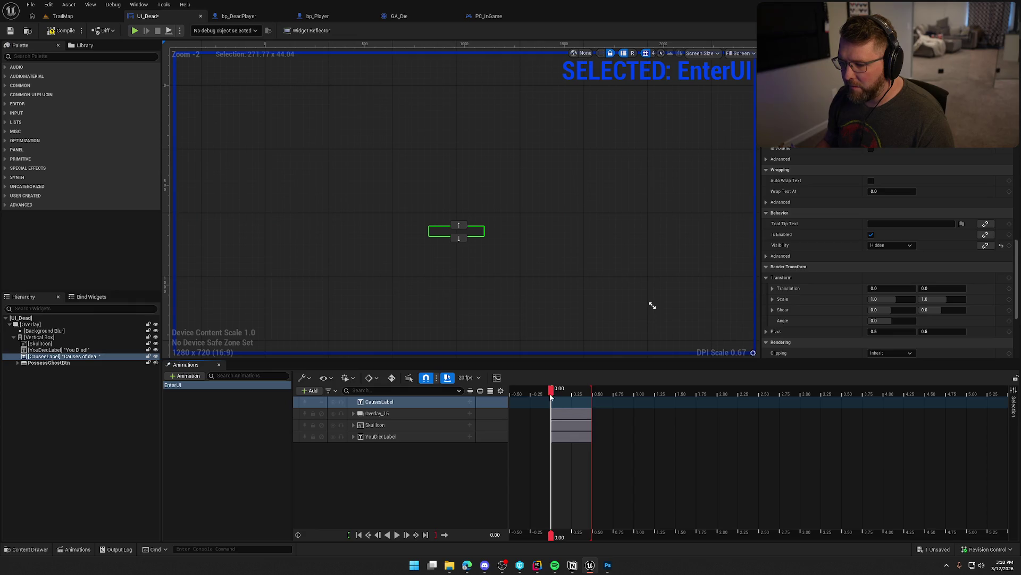
{"action": "left_click", "coordinate": [469, 402]}
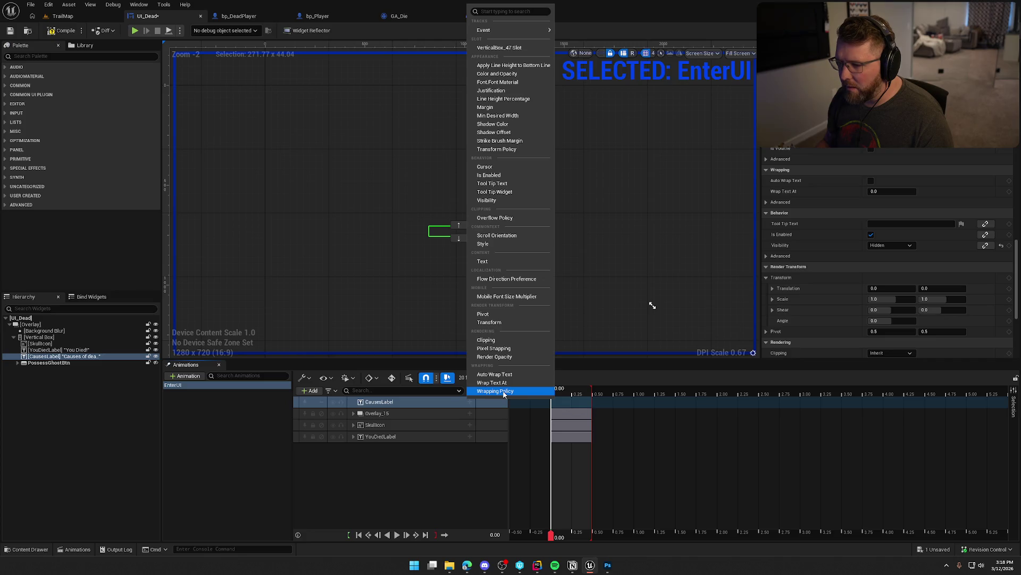
{"action": "left_click", "coordinate": [493, 200]}
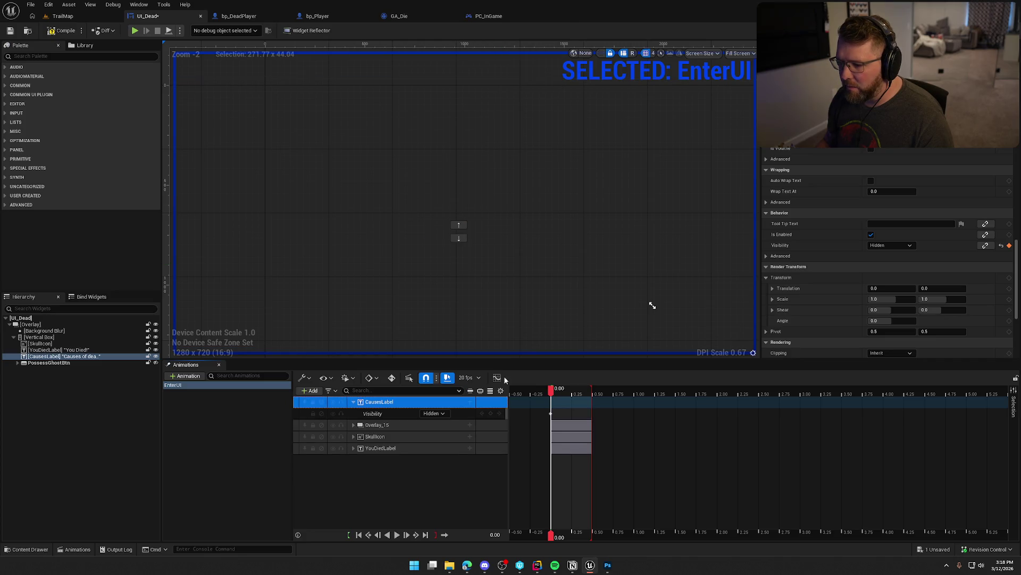
{"action": "left_click", "coordinate": [470, 402]}
{"action": "key", "text": "Escape"}
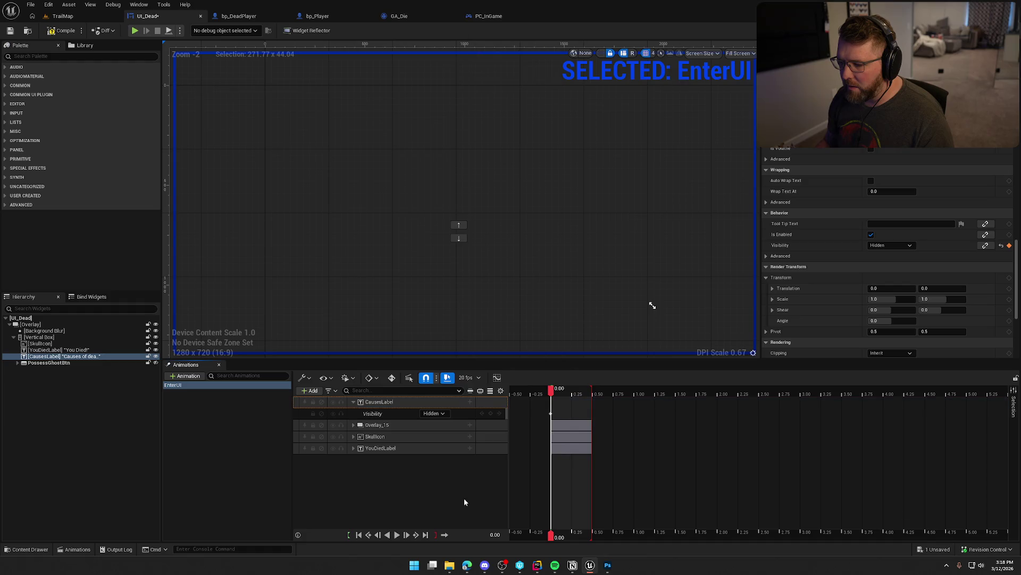
{"action": "left_click", "coordinate": [396, 534]}
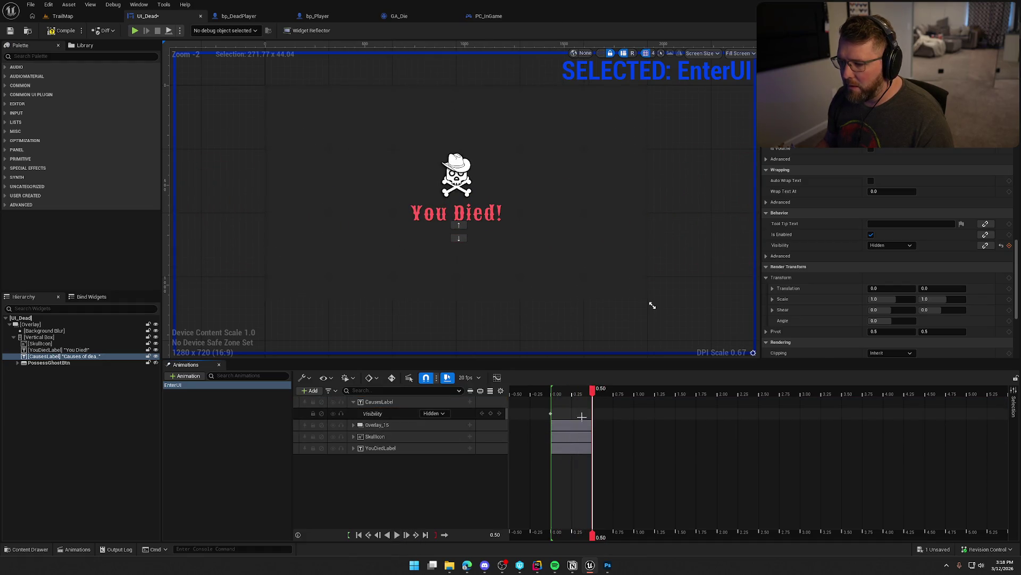
Key CausesLabel's visibility to Not Hit-Testable (Self Only) at 0.50 and replay EnterUI.
{"action": "left_click", "coordinate": [446, 414]}
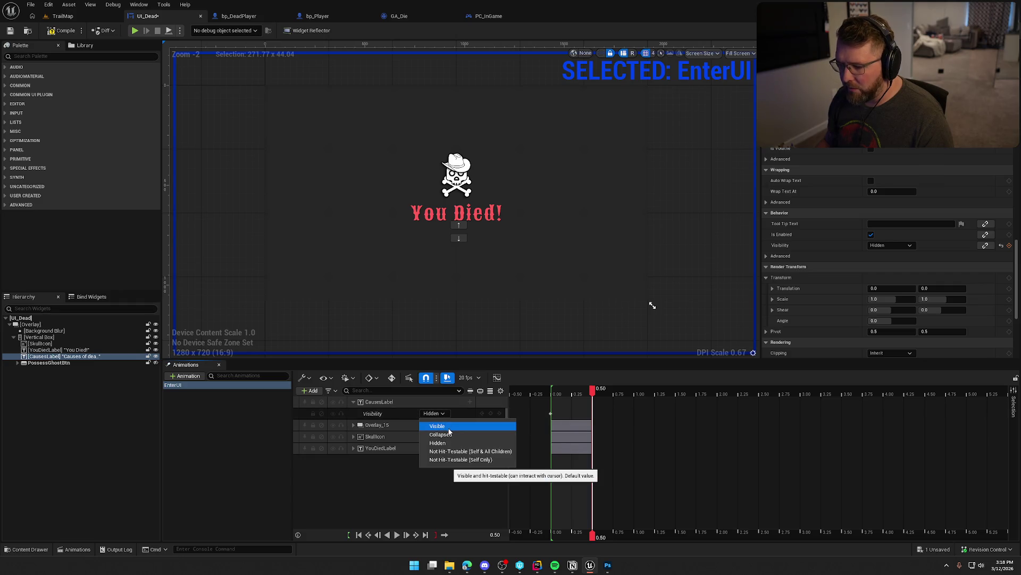
{"action": "left_click", "coordinate": [452, 459]}
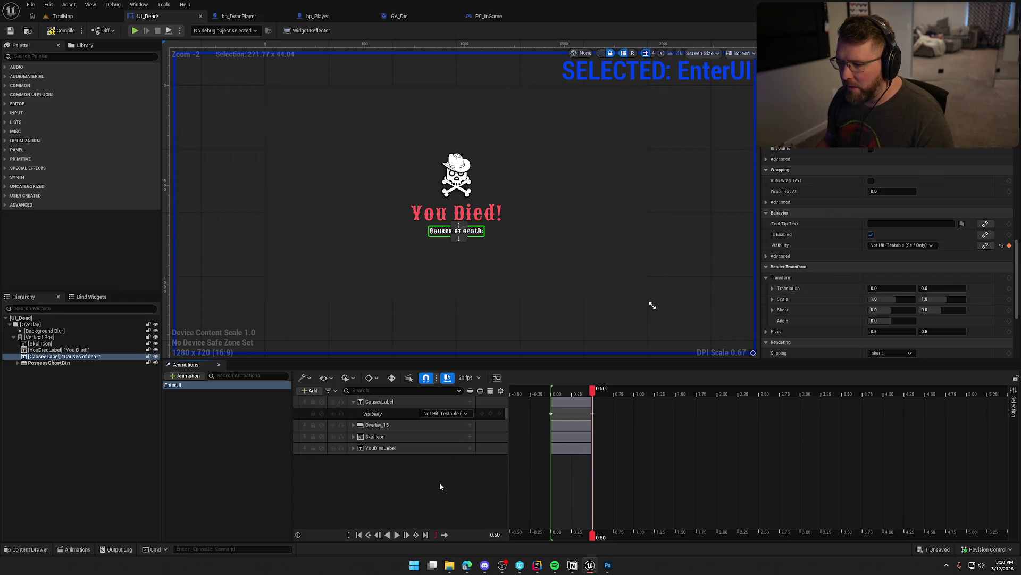
{"action": "left_click", "coordinate": [397, 535]}
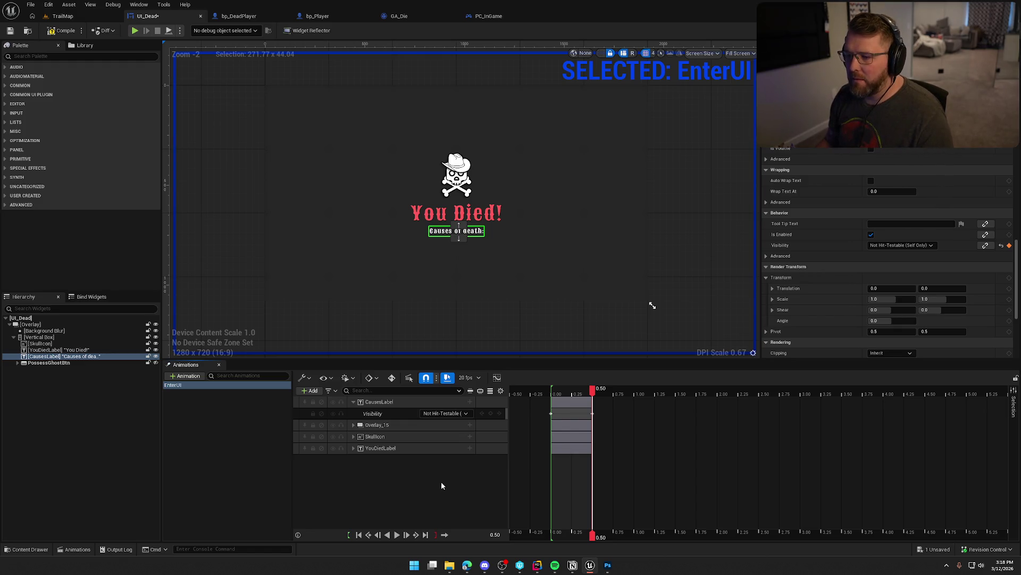
{"action": "left_click", "coordinate": [470, 402]}
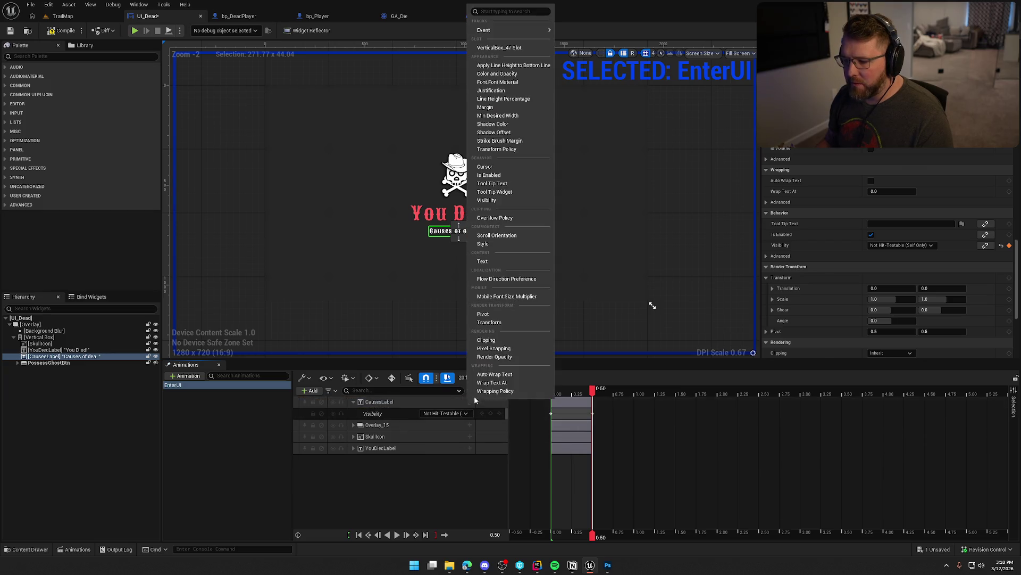
Add a Transform track to CausesLabel and delete its Shear, Scale and Rotation sub-tracks.
{"action": "left_click", "coordinate": [518, 323]}
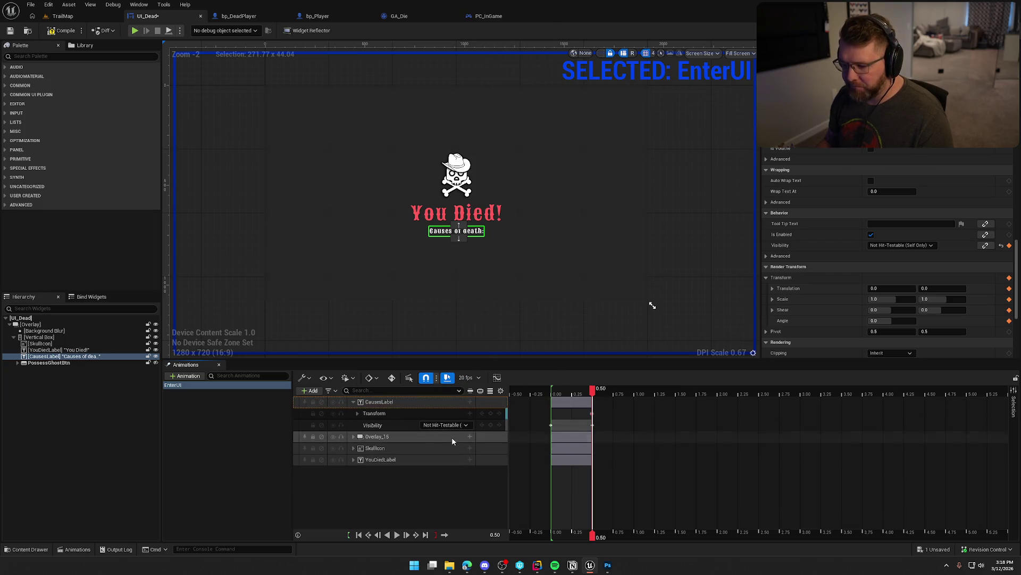
{"action": "left_click", "coordinate": [357, 414]}
{"action": "left_click", "coordinate": [397, 459]}
{"action": "key", "text": "Delete"}
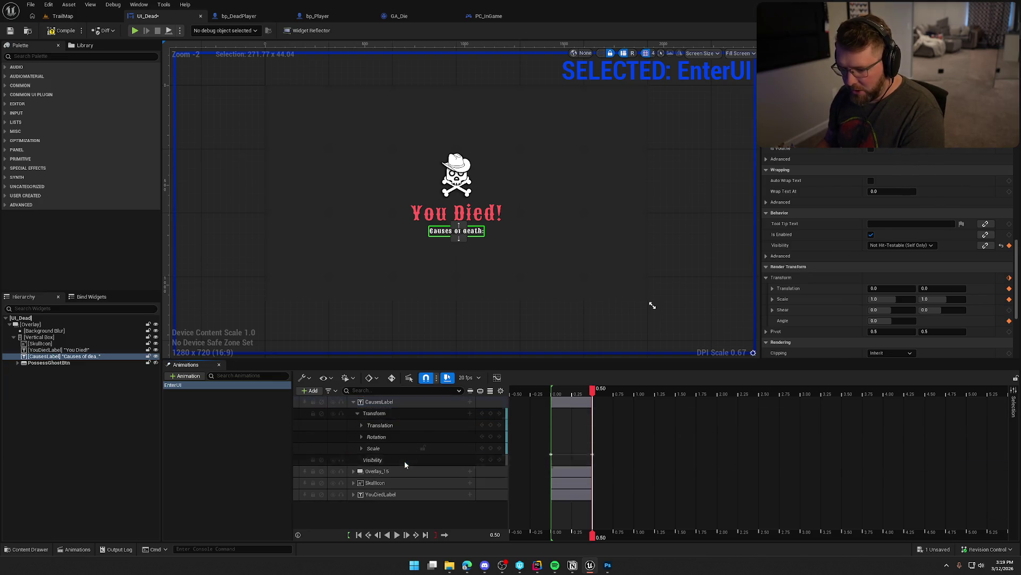
{"action": "left_click", "coordinate": [381, 448]}
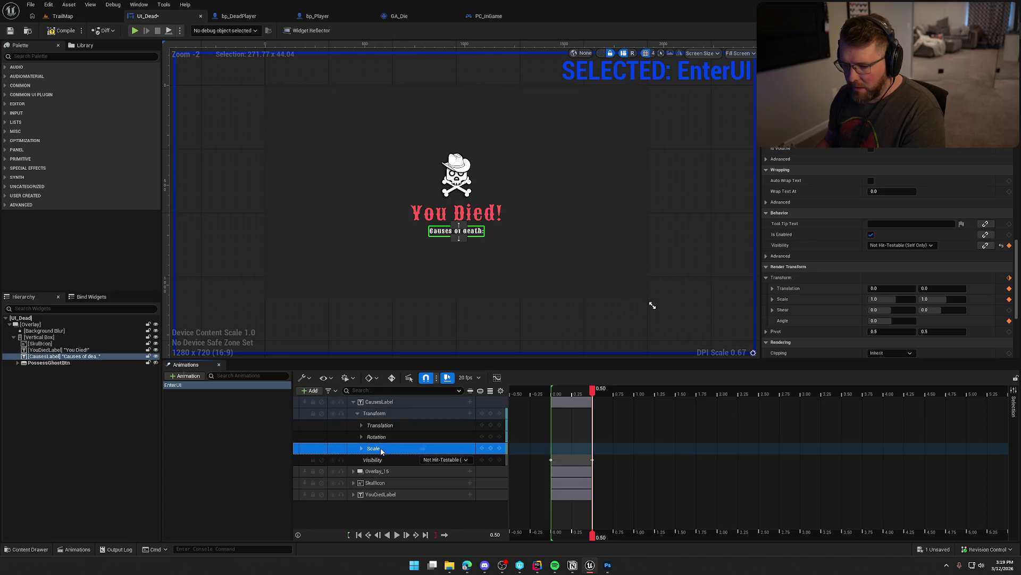
{"action": "key", "text": "Delete"}
{"action": "left_click", "coordinate": [380, 438]}
{"action": "key", "text": "Delete"}
Key CausesLabel's Translation Y to 400 at 0.50 and 0 at 0.75, then preview.
{"action": "left_click", "coordinate": [362, 425]}
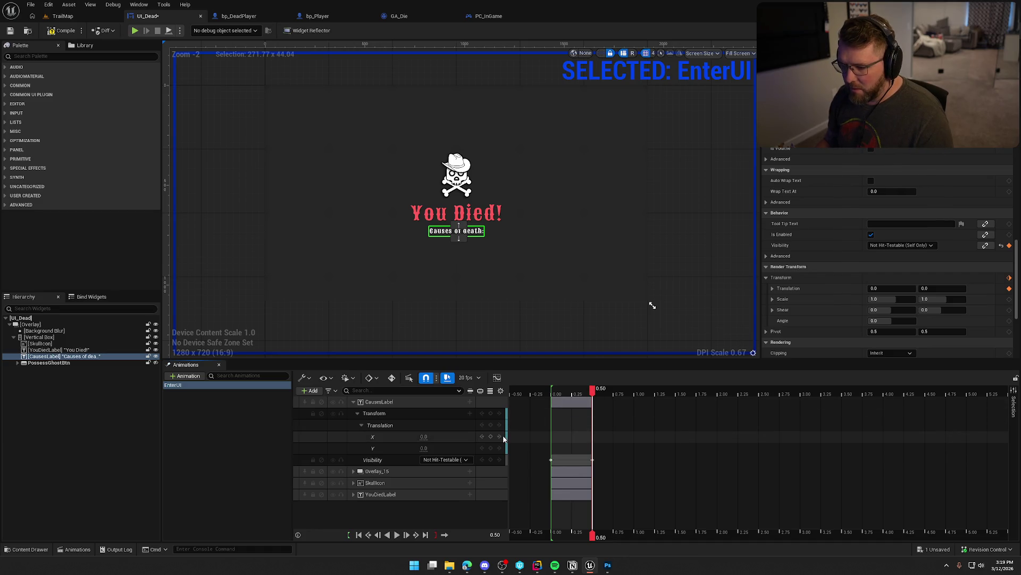
{"action": "left_click_drag", "start_coordinate": [424, 448], "coordinate": [437, 448]}
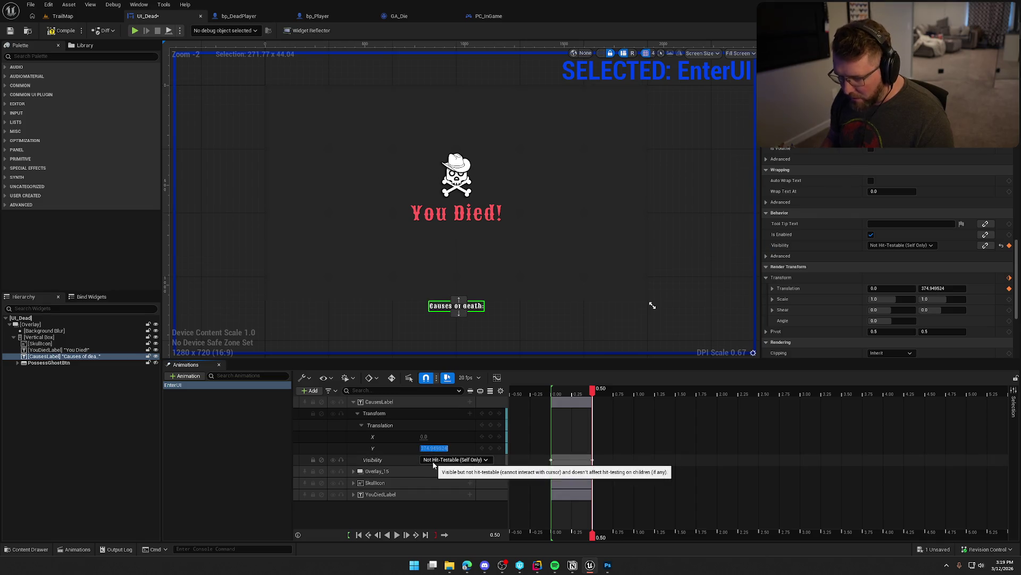
{"action": "type", "text": "400"}
{"action": "key", "text": "Return"}
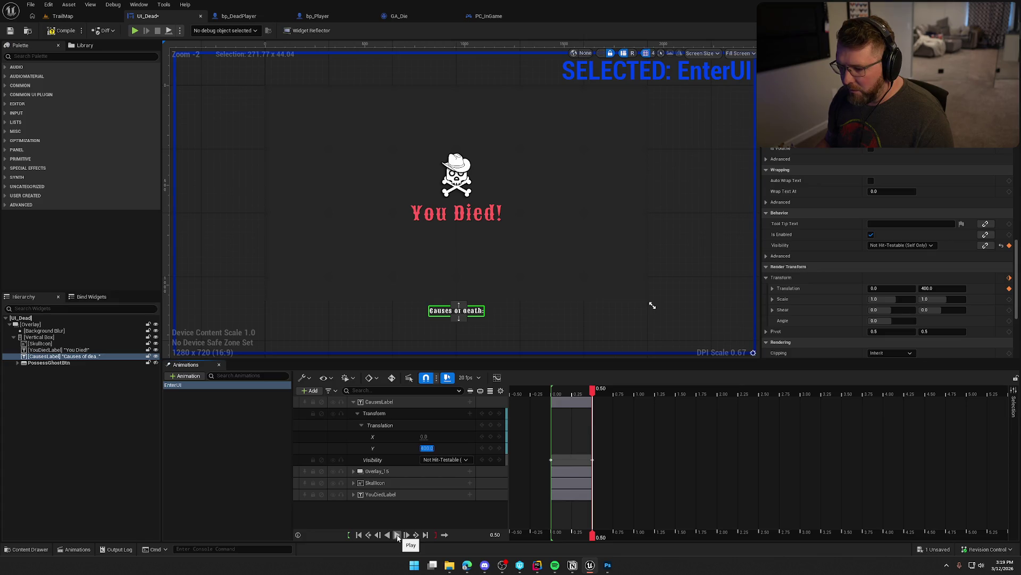
{"action": "left_click_drag", "start_coordinate": [591, 394], "coordinate": [614, 392]}
{"action": "left_click", "coordinate": [426, 447]}
{"action": "type", "text": "0"}
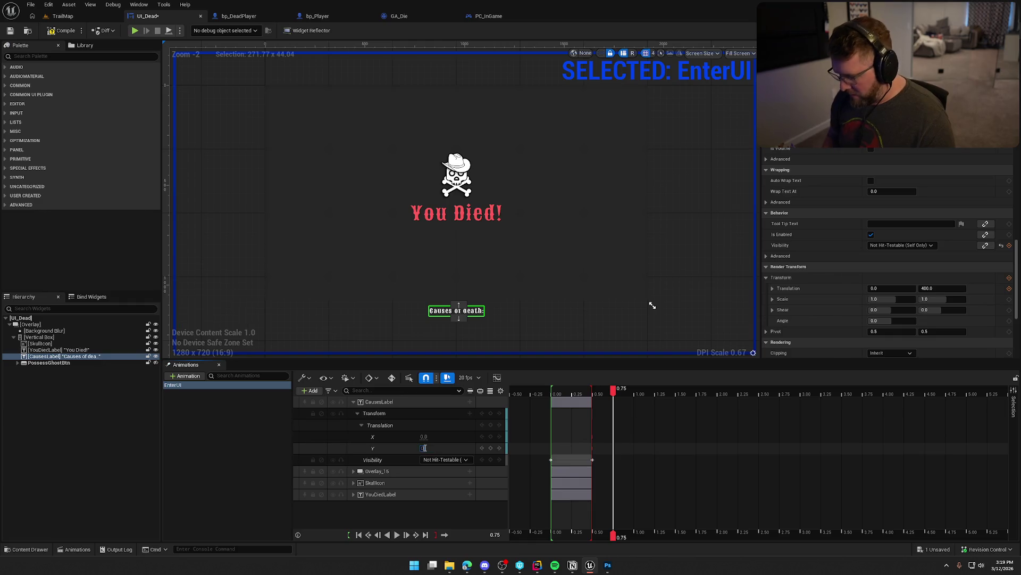
{"action": "key", "text": "Return"}
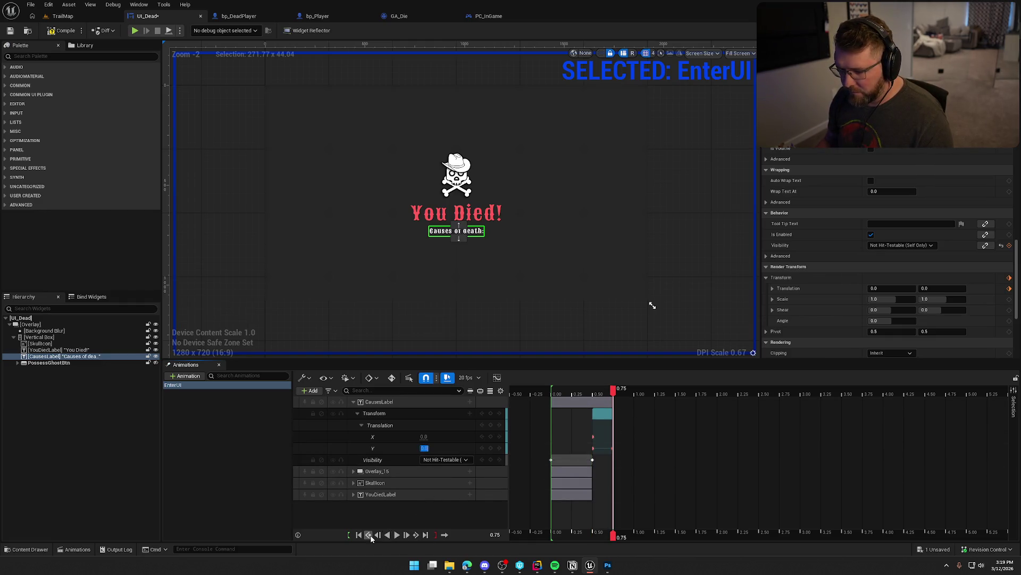
{"action": "left_click", "coordinate": [358, 535]}
{"action": "left_click", "coordinate": [397, 535]}
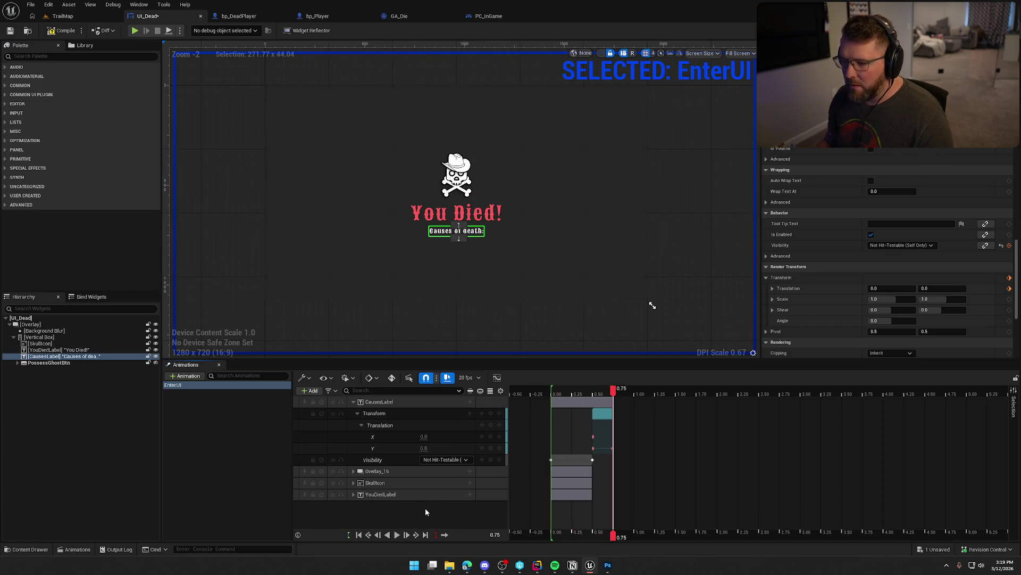
{"action": "left_click", "coordinate": [673, 246]}
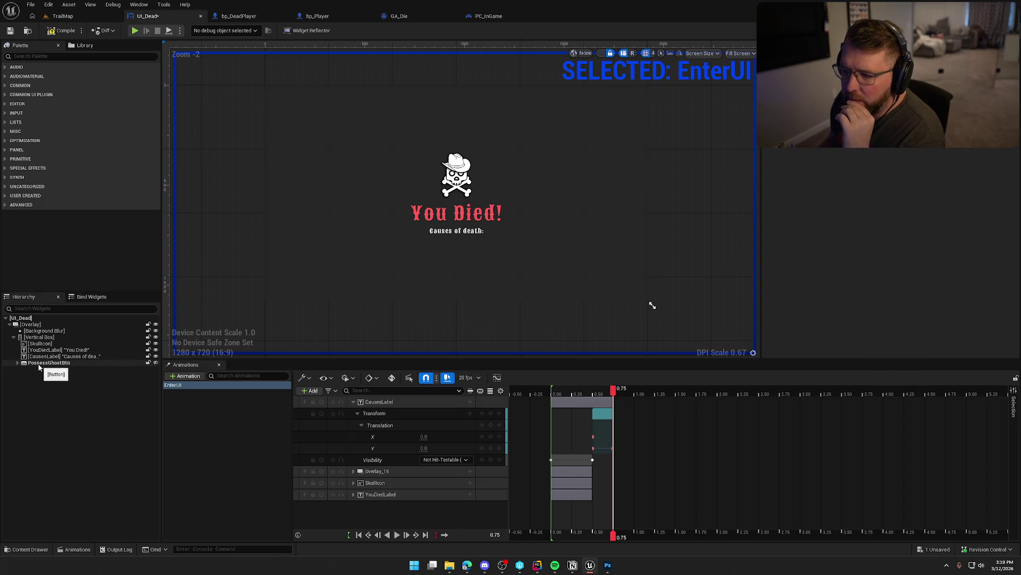
Save the widget and create a new animation named ExitUI.
{"action": "left_click", "coordinate": [232, 445]}
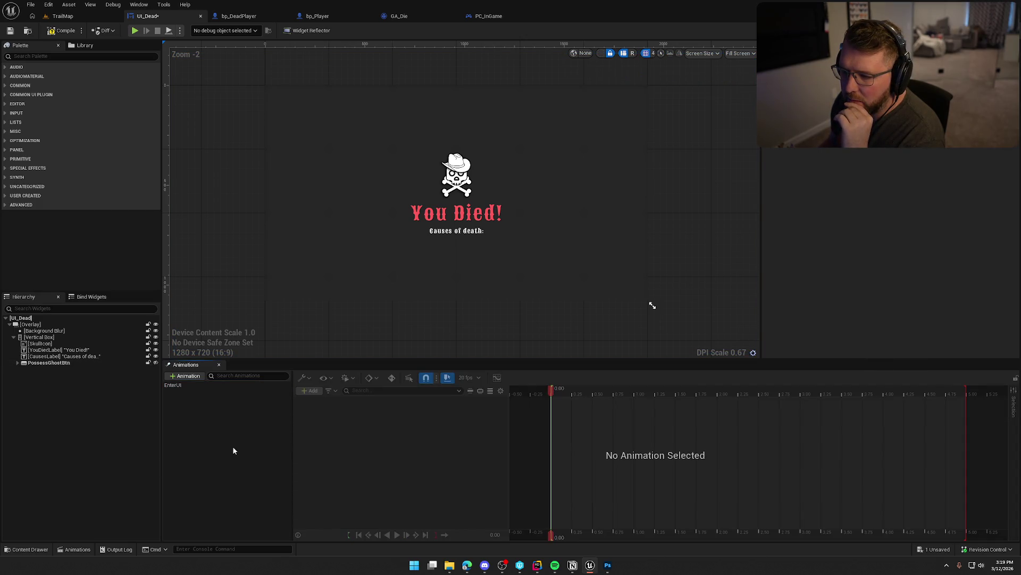
{"action": "key", "text": "ctrl+s"}
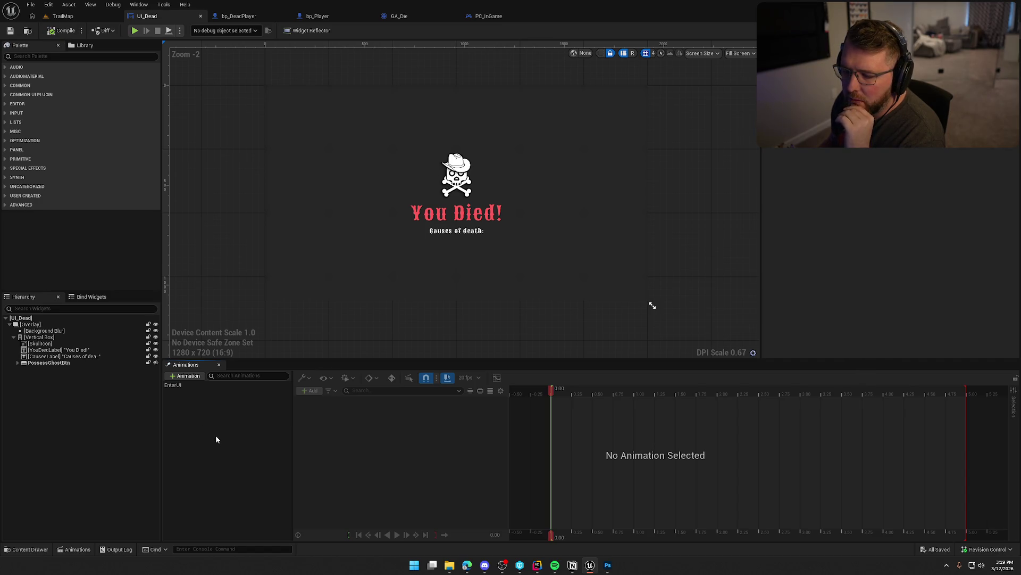
{"action": "left_click", "coordinate": [188, 378]}
{"action": "type", "text": "ExitUI"}
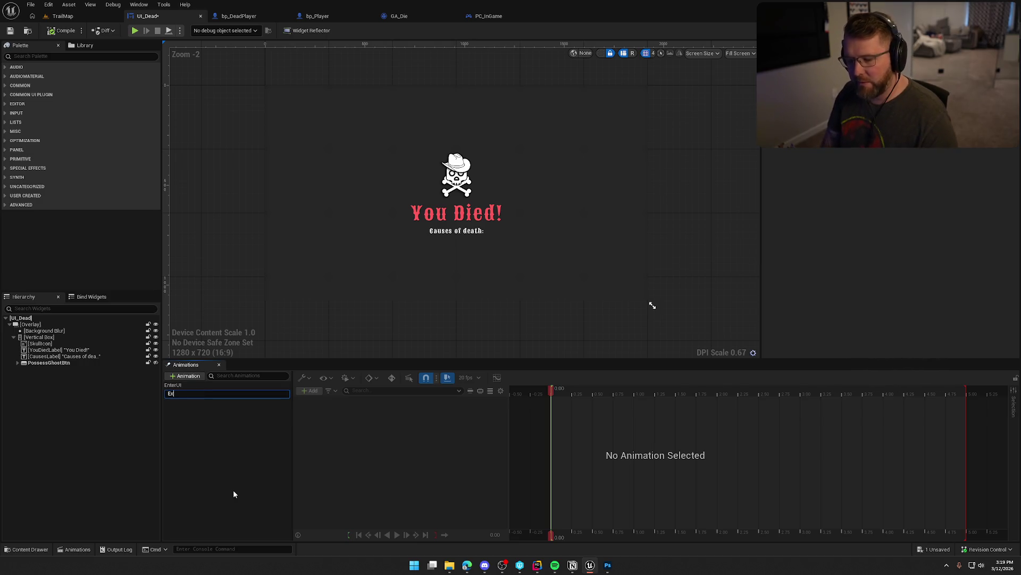
{"action": "key", "text": "Return"}
{"action": "left_click", "coordinate": [180, 392]}
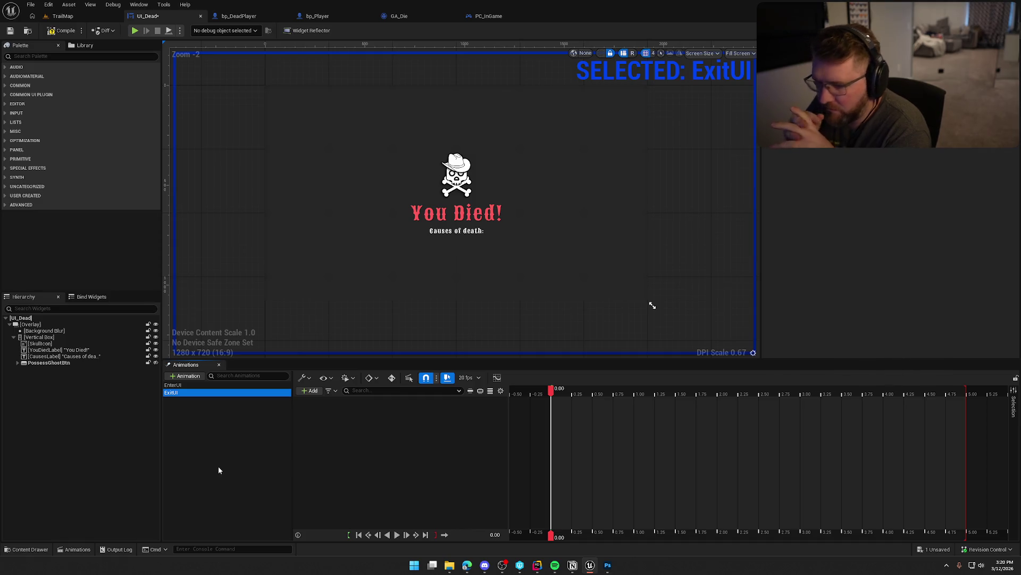
Return to EnterUI and collapse the CausesLabel track.
{"action": "left_click", "coordinate": [181, 385]}
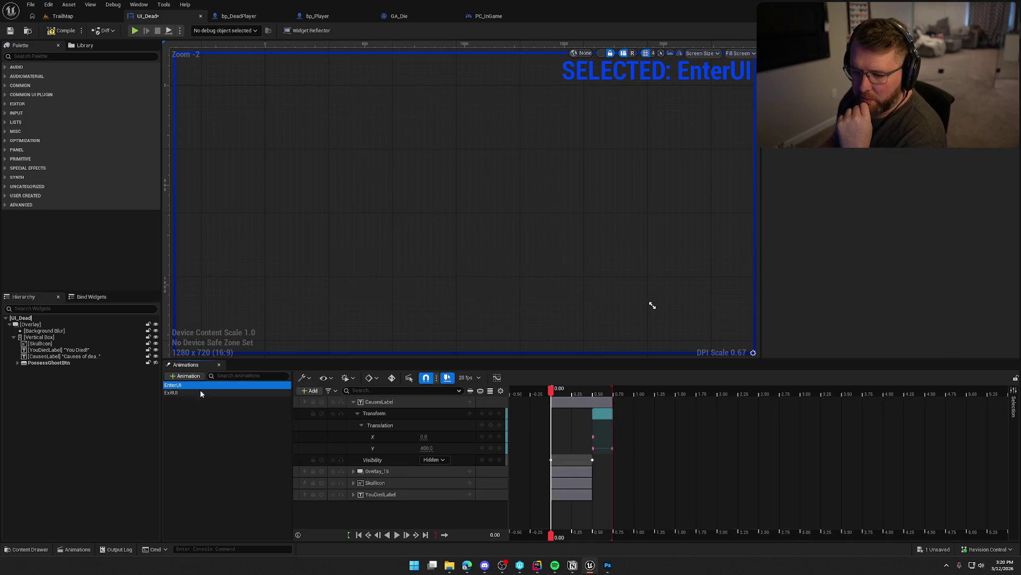
{"action": "left_click", "coordinate": [349, 403]}
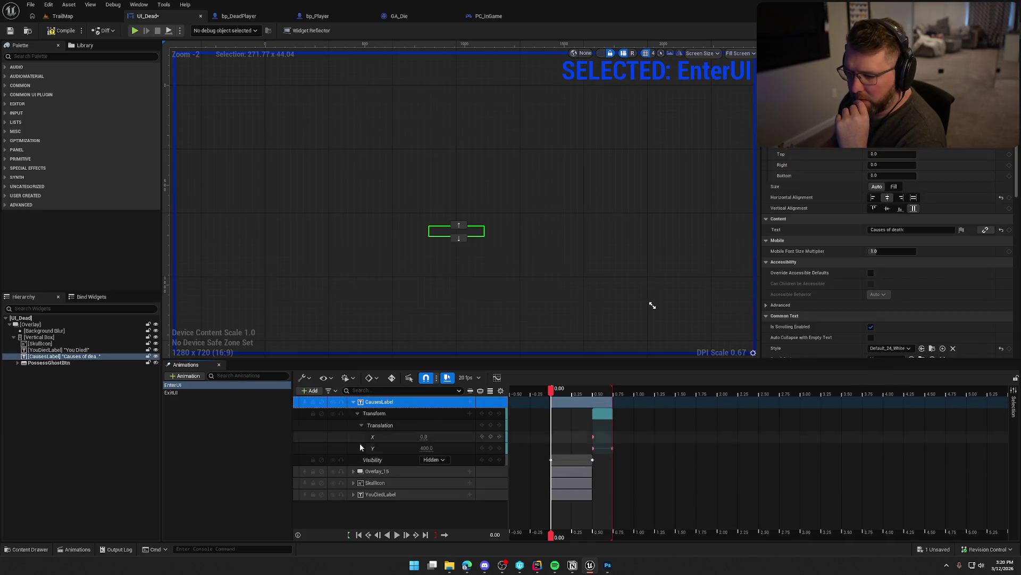
{"action": "left_click", "coordinate": [352, 402]}
{"action": "left_click", "coordinate": [394, 479]}
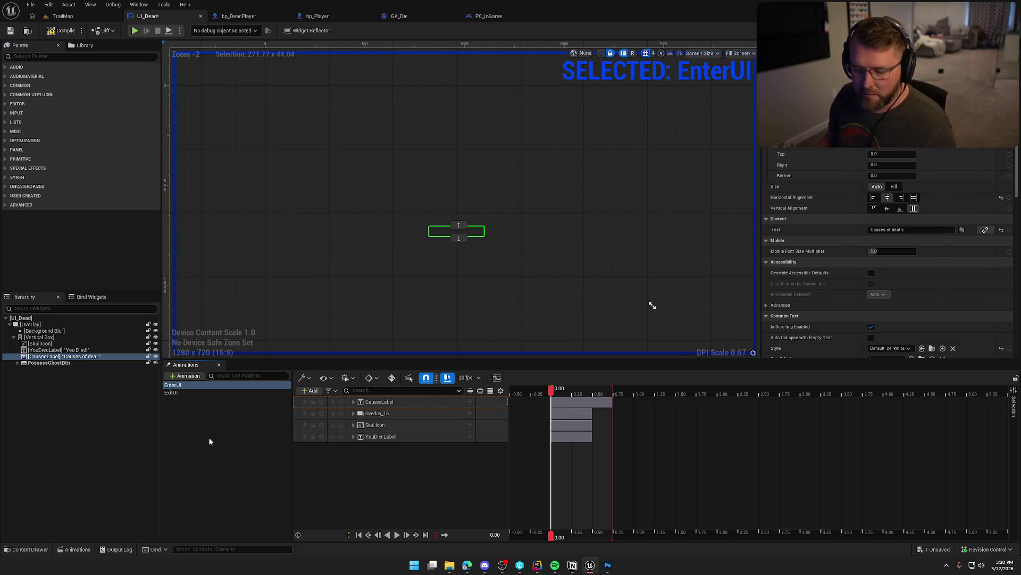
Add a Background Blur track to EnterUI with a Blur Strength property.
{"action": "left_click", "coordinate": [44, 331]}
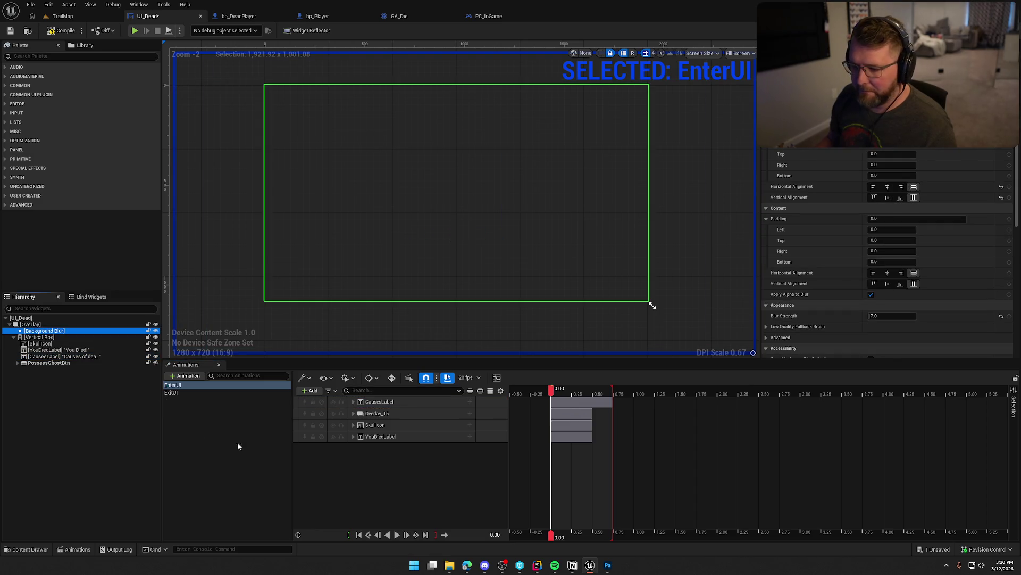
{"action": "left_click", "coordinate": [310, 390]}
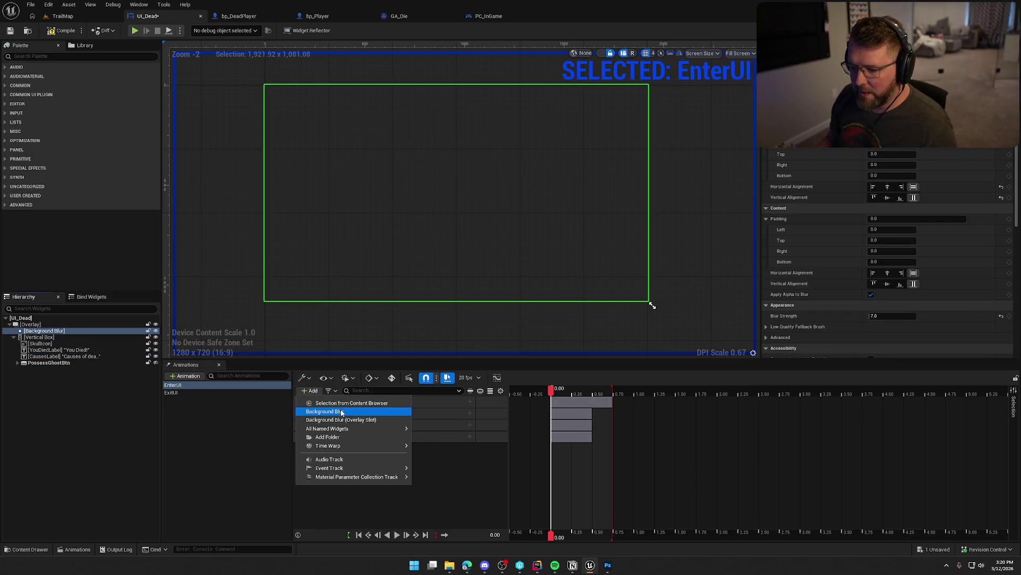
{"action": "left_click", "coordinate": [342, 411]}
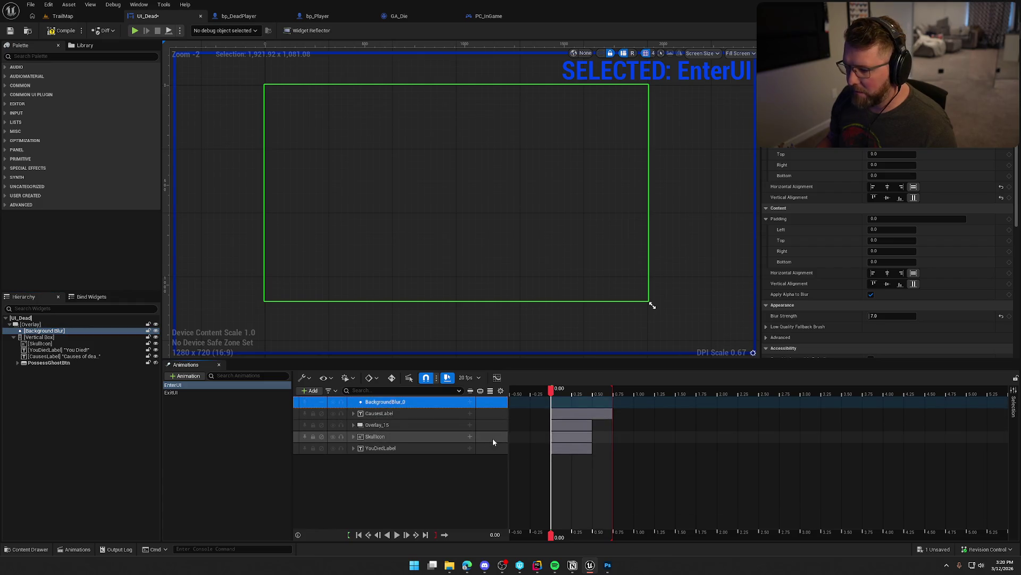
{"action": "left_click", "coordinate": [470, 402]}
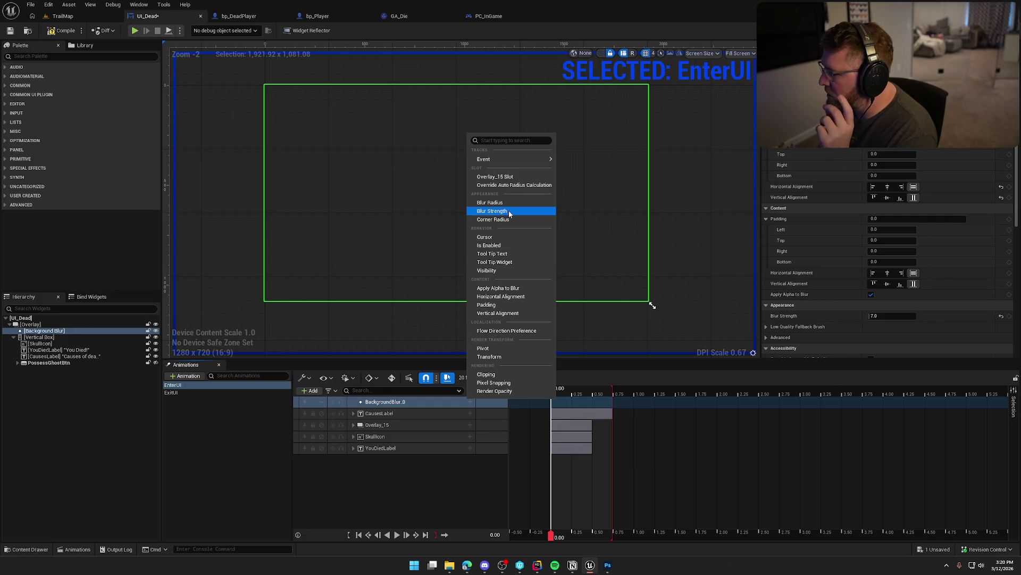
{"action": "left_click", "coordinate": [509, 212]}
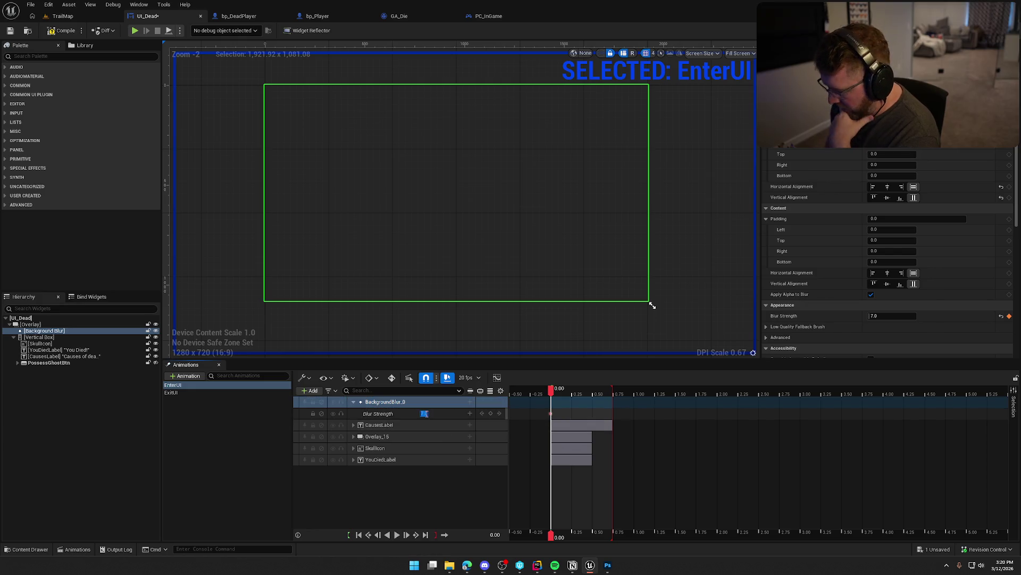
Key Blur Strength 7 at 0.50 and preview the blur ramp from the start.
{"action": "left_click_drag", "start_coordinate": [551, 391], "coordinate": [593, 393]}
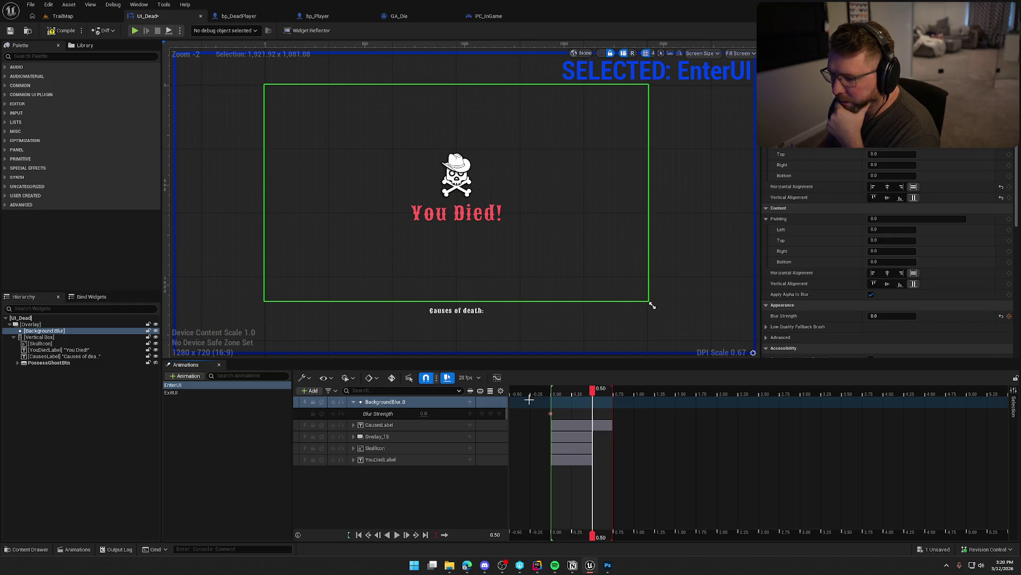
{"action": "type", "text": "7"}
{"action": "key", "text": "Return"}
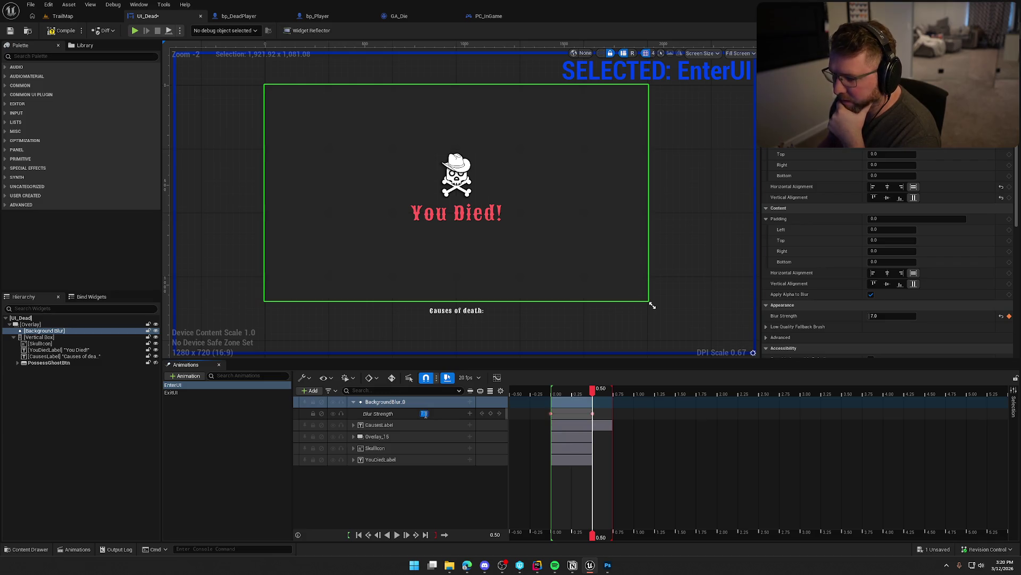
{"action": "left_click", "coordinate": [368, 535]}
{"action": "left_click", "coordinate": [396, 535]}
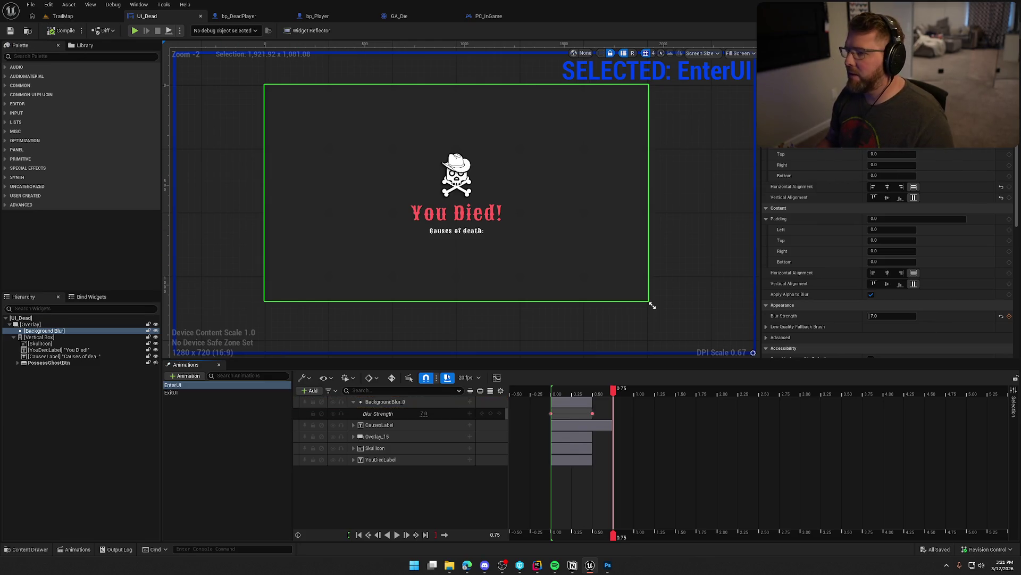
Save, switch to the Event Graph and move the existing nodes aside.
{"action": "left_click", "coordinate": [1001, 30]}
{"action": "key", "text": "ctrl+s"}
{"action": "left_click_drag", "start_coordinate": [378, 228], "coordinate": [693, 479]}
{"action": "mouse_move", "coordinate": [351, 287]}
{"action": "left_mouse_down"}
{"action": "mouse_move", "coordinate": [379, 107]}
{"action": "mouse_move", "coordinate": [360, 212]}
{"action": "left_mouse_up"}
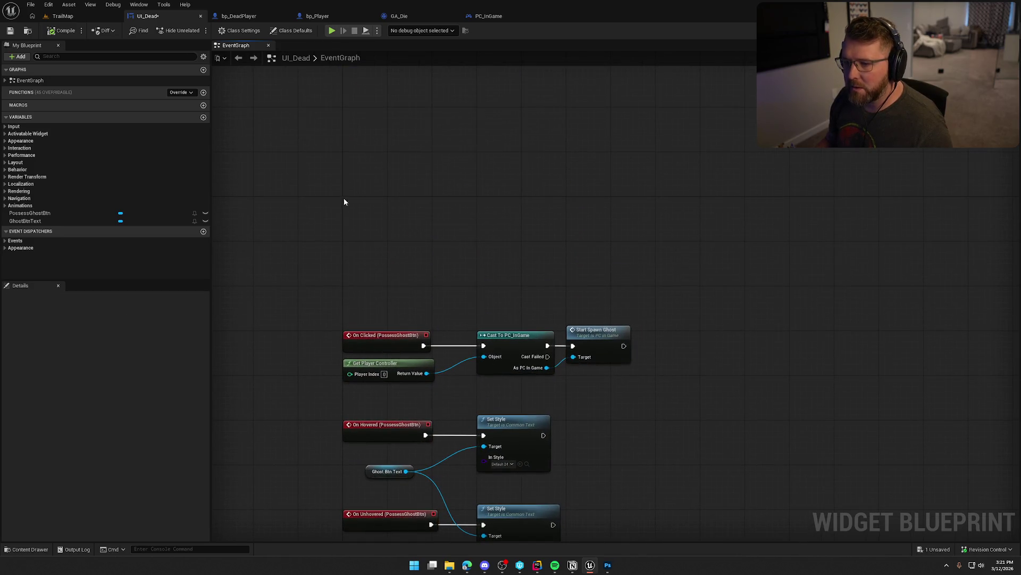
Add Event Construct and wire it into a Play Animation node for Enter UI.
{"action": "right_click", "coordinate": [343, 202]}
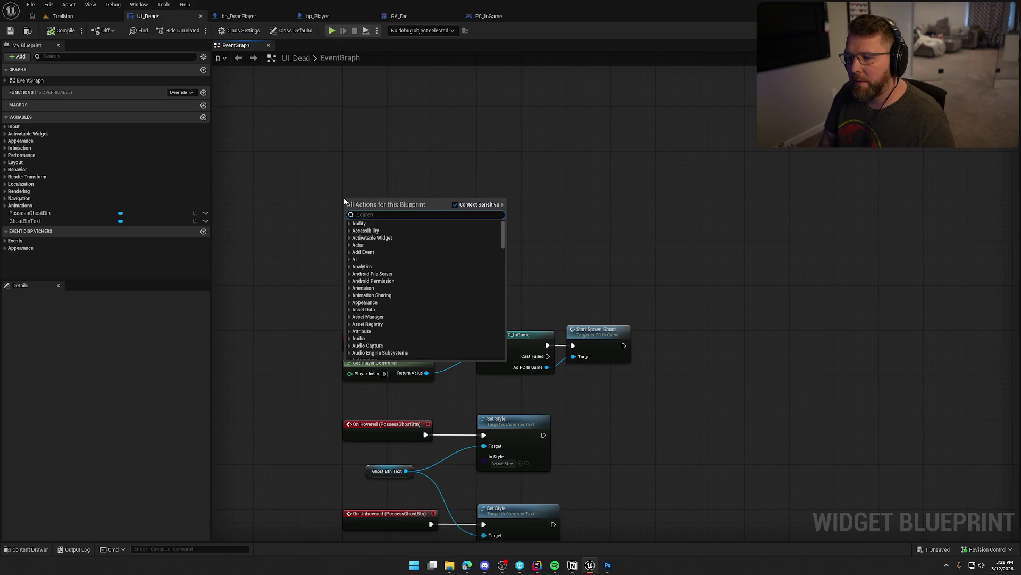
{"action": "type", "text": "event const"}
{"action": "key", "text": "Return"}
{"action": "mouse_move", "coordinate": [21, 213]}
{"action": "left_mouse_down"}
{"action": "mouse_move", "coordinate": [410, 163]}
{"action": "mouse_move", "coordinate": [448, 177]}
{"action": "left_mouse_up"}
{"action": "type", "text": "play anim"}
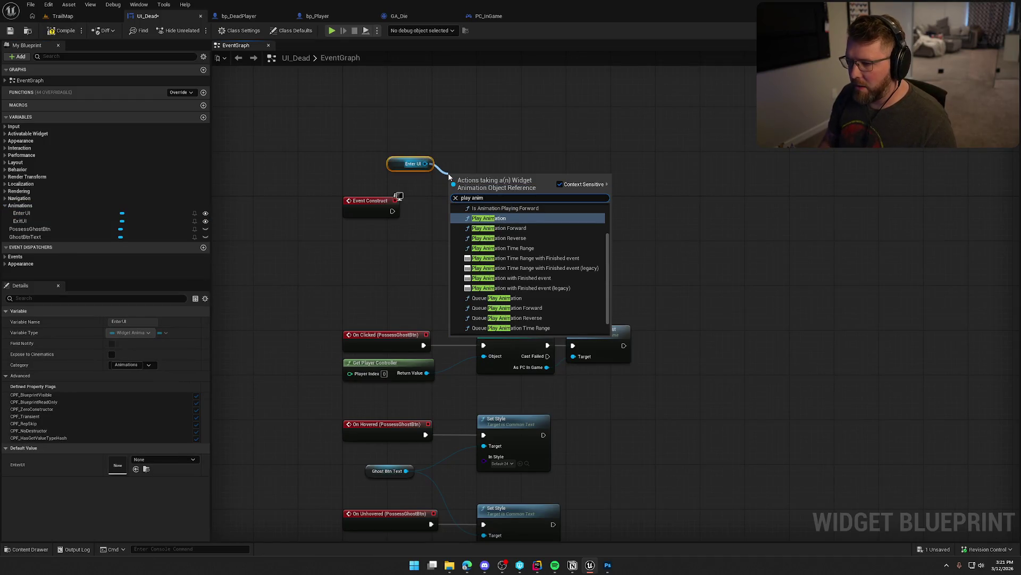
{"action": "left_click", "coordinate": [496, 218]}
{"action": "mouse_move", "coordinate": [450, 193]}
{"action": "left_mouse_down"}
{"action": "mouse_move", "coordinate": [433, 216]}
{"action": "mouse_move", "coordinate": [393, 211]}
{"action": "left_mouse_up"}
Arrange the new nodes in the graph and compile the widget blueprint.
{"action": "left_click_drag", "start_coordinate": [494, 179], "coordinate": [482, 195]}
{"action": "mouse_move", "coordinate": [396, 160]}
{"action": "left_mouse_down"}
{"action": "mouse_move", "coordinate": [434, 186]}
{"action": "mouse_move", "coordinate": [446, 182]}
{"action": "left_mouse_up"}
{"action": "left_click", "coordinate": [455, 158]}
{"action": "scroll", "coordinate": [620, 244], "scroll_direction": "up", "scroll_amount": 1}
{"action": "left_click_drag", "start_coordinate": [453, 274], "coordinate": [455, 189]}
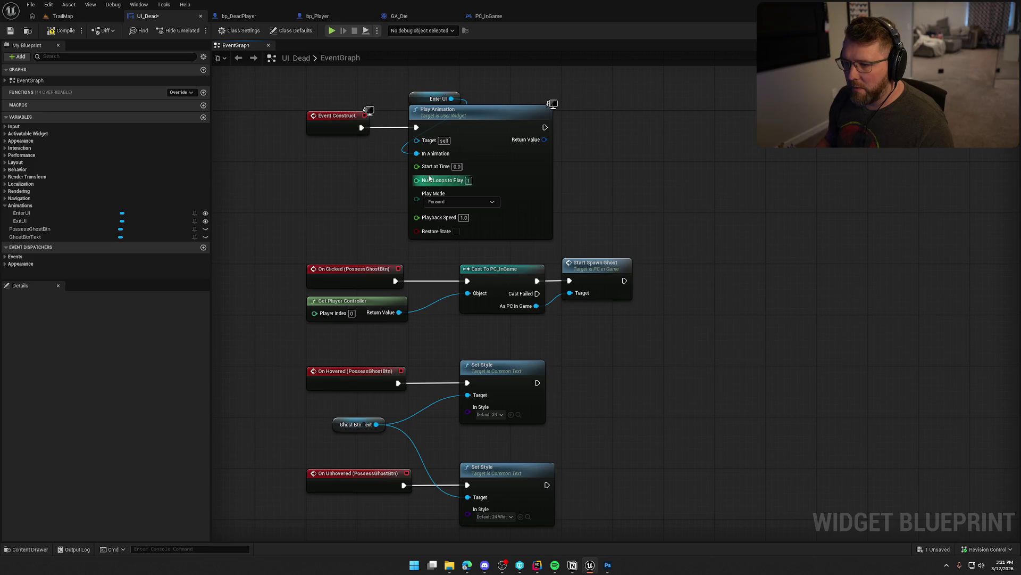
{"action": "left_click_drag", "start_coordinate": [580, 177], "coordinate": [544, 235]}
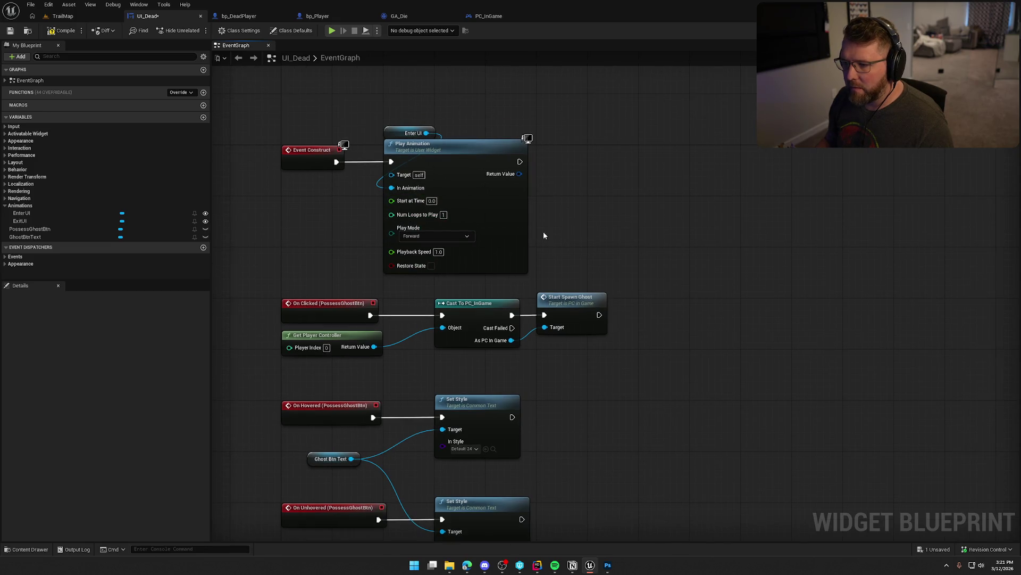
{"action": "left_click", "coordinate": [64, 30]}
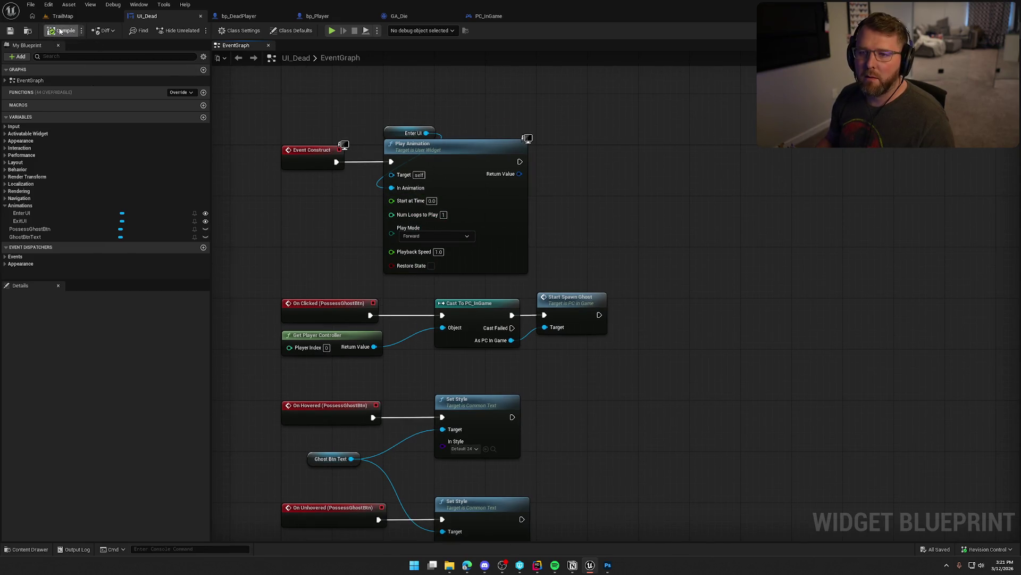
{"action": "left_click", "coordinate": [63, 16]}
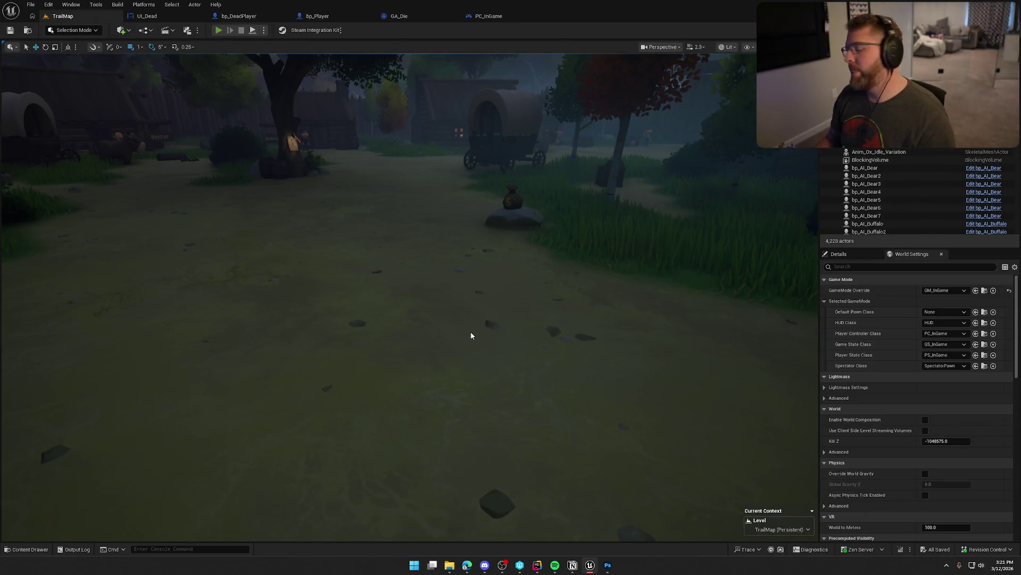
Play-test the level, run KillPlayer in the console to see the death screen, then stop.
{"action": "key", "text": "alt+p"}
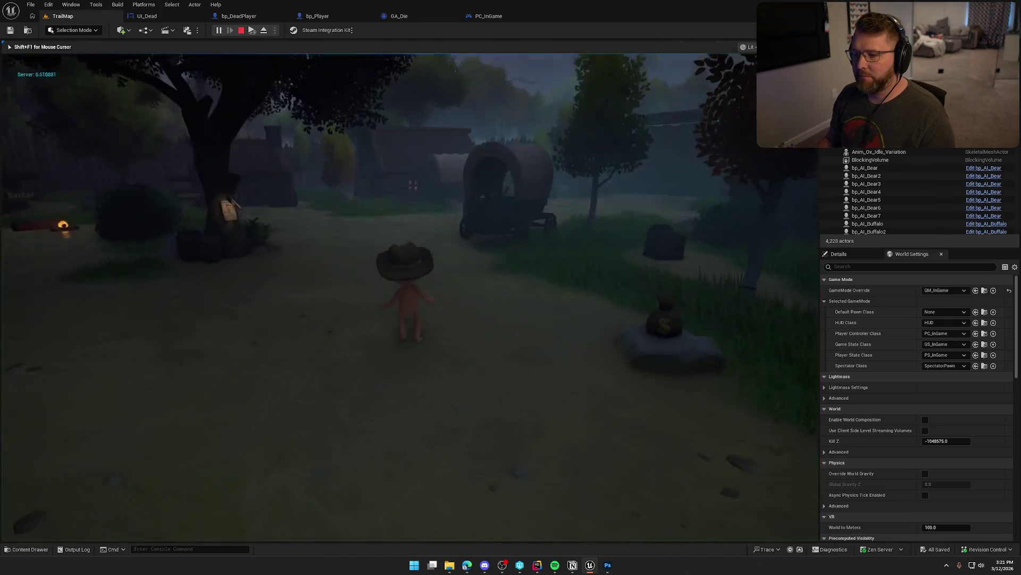
{"action": "key", "text": "grave"}
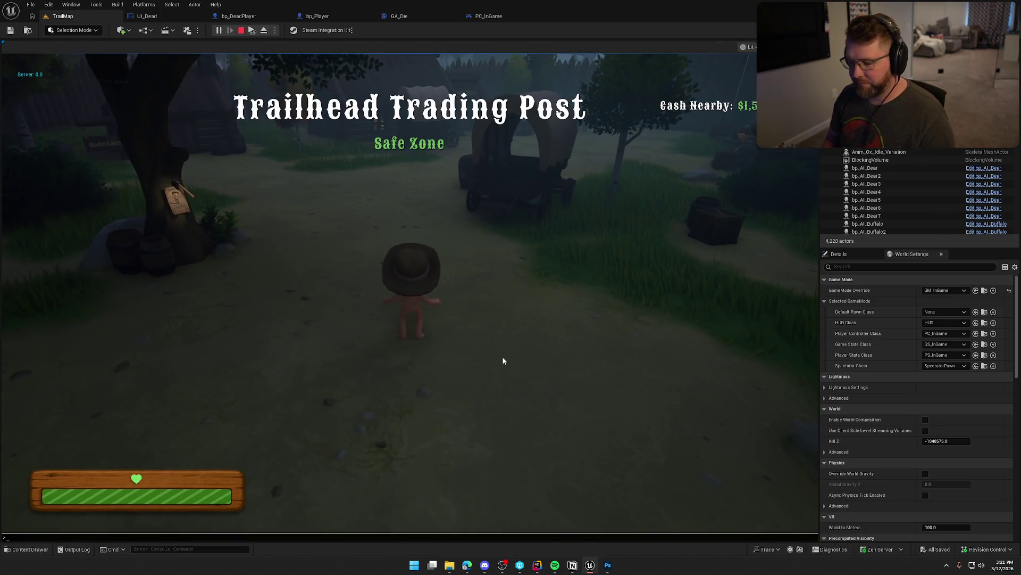
{"action": "key", "text": "Up"}
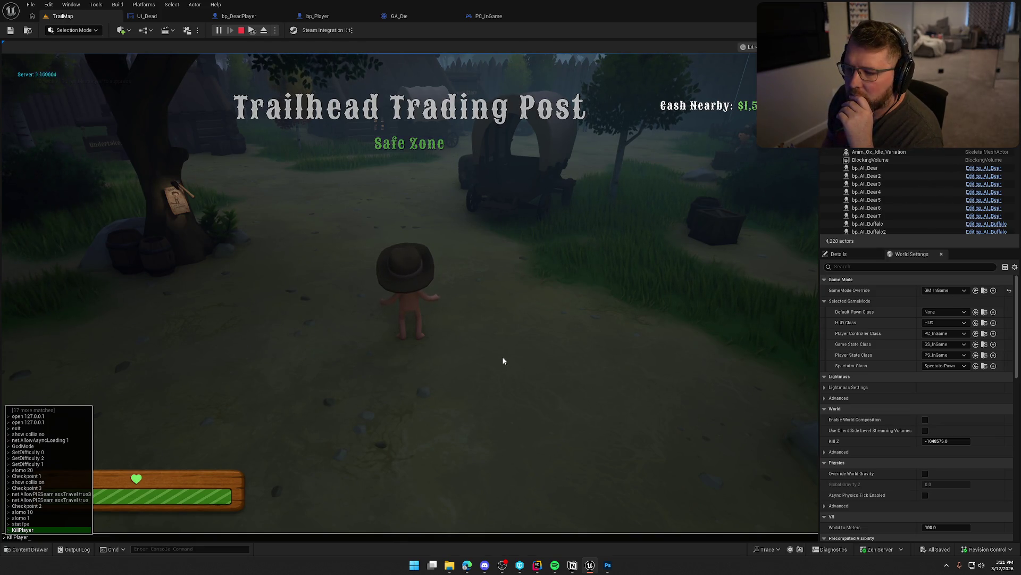
{"action": "key", "text": "Return"}
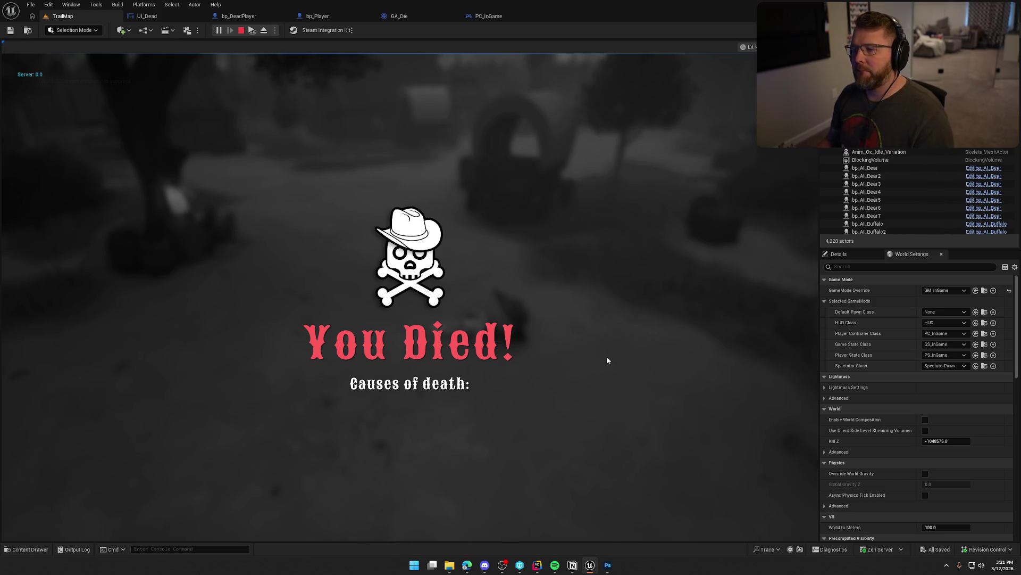
{"action": "key", "text": "Escape"}
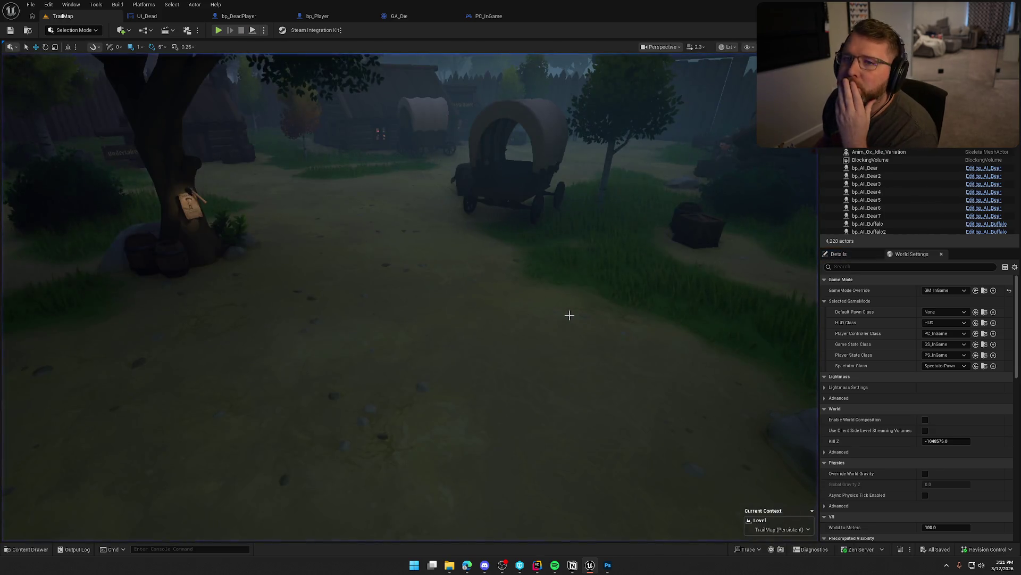
{"action": "left_click", "coordinate": [145, 16]}
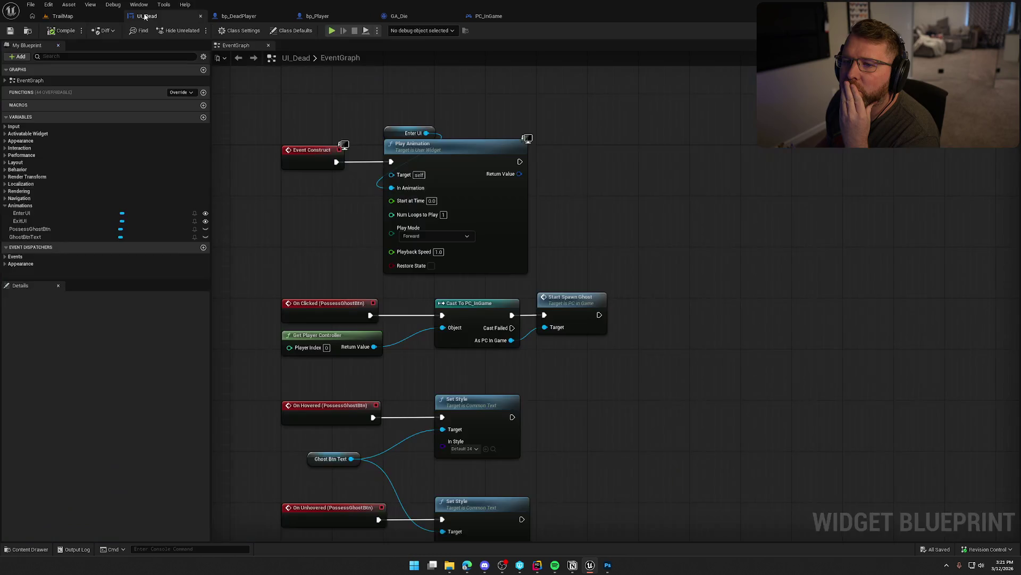
Review EnterUI's tracks in the Designer view, then return to the event graph.
{"action": "left_click", "coordinate": [986, 30]}
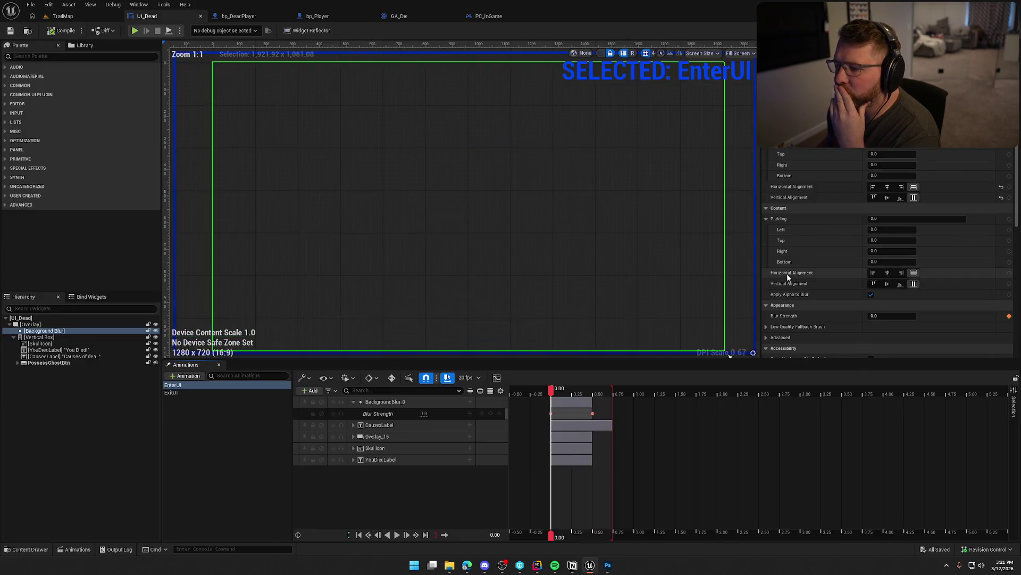
{"action": "left_click", "coordinate": [246, 417]}
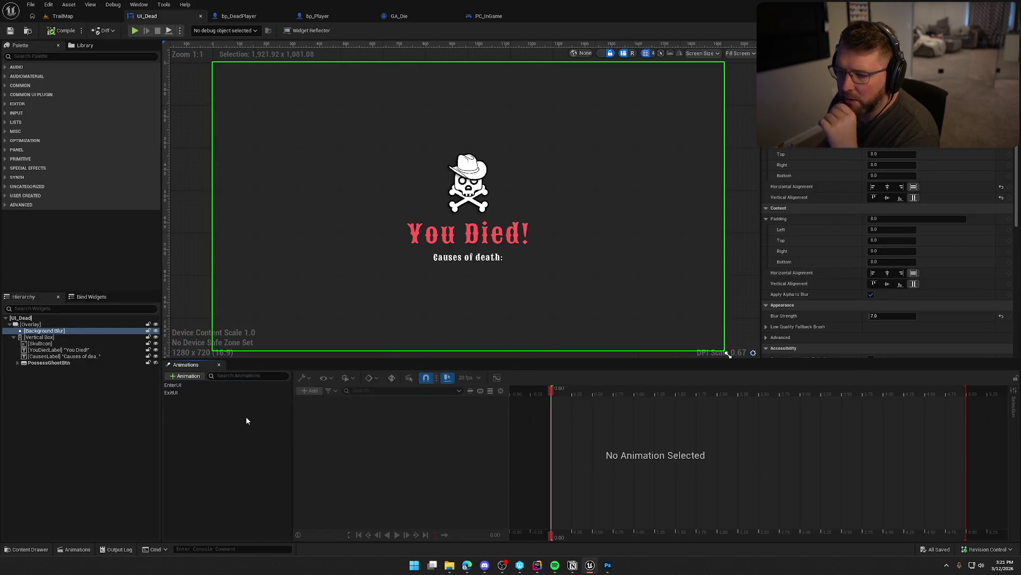
{"action": "left_click", "coordinate": [234, 384]}
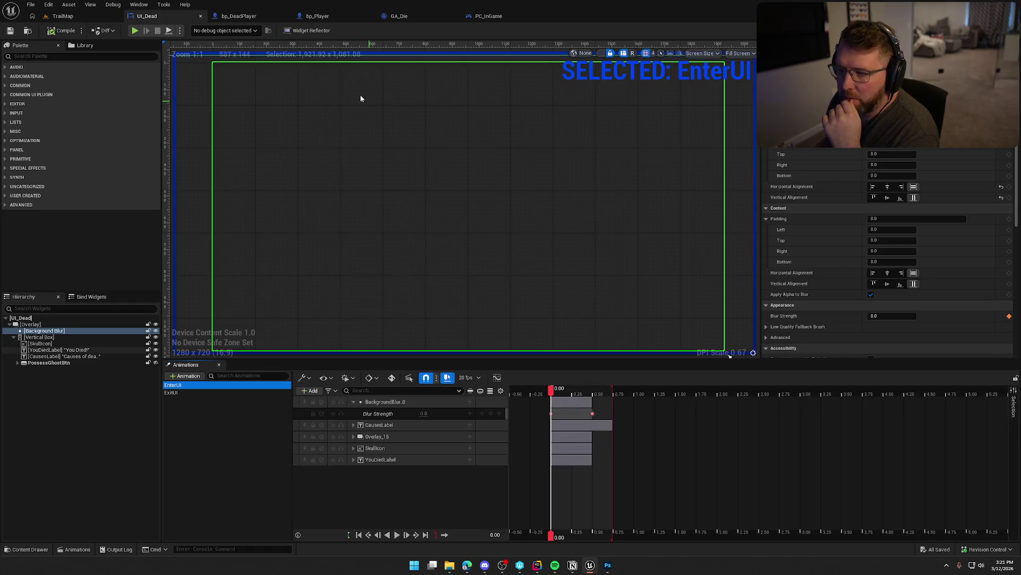
{"action": "left_click", "coordinate": [1007, 30]}
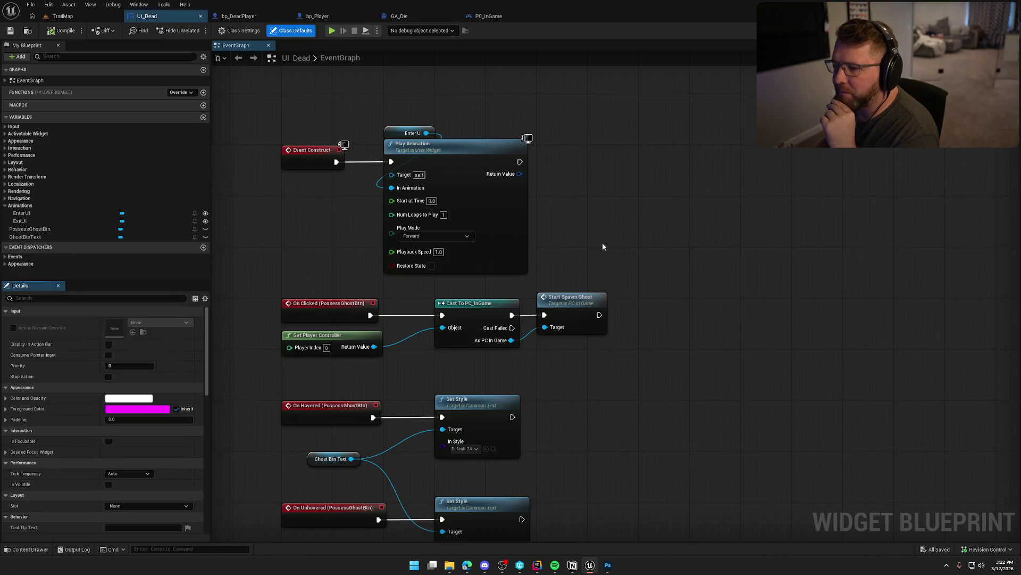
Replace Play Animation with Play Animation with Finished event, fed by Event Construct and Enter UI.
{"action": "left_click", "coordinate": [519, 205]}
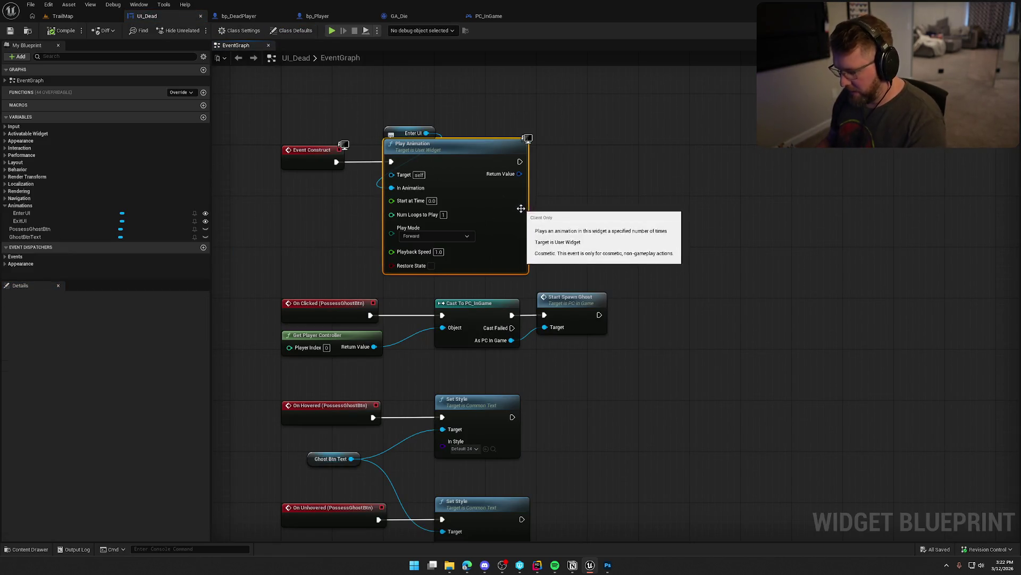
{"action": "key", "text": "Delete"}
{"action": "left_click_drag", "start_coordinate": [427, 133], "coordinate": [487, 148]}
{"action": "type", "text": "play anim"}
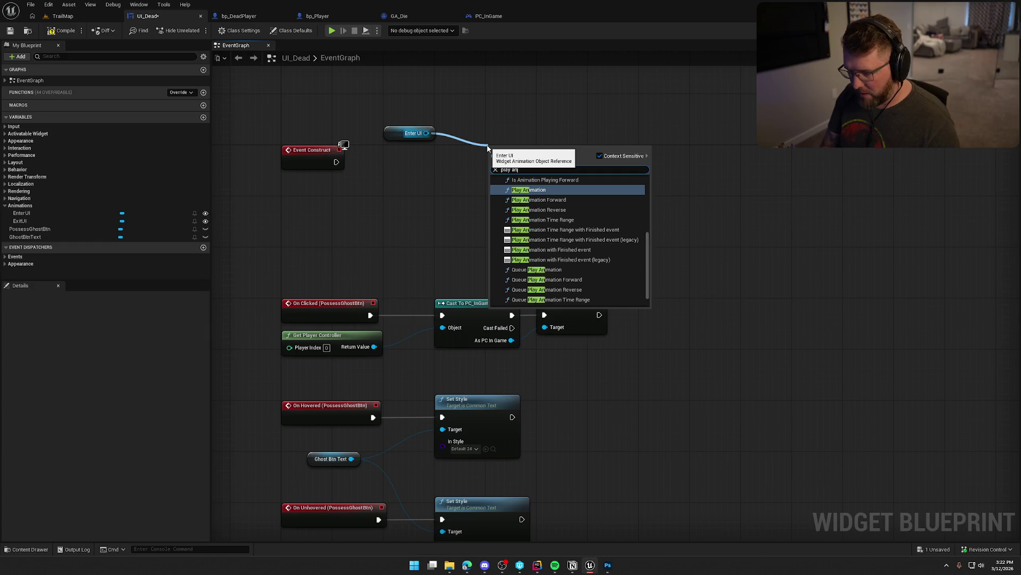
{"action": "left_click", "coordinate": [541, 249]}
{"action": "left_click_drag", "start_coordinate": [493, 162], "coordinate": [336, 162]}
{"action": "mouse_move", "coordinate": [392, 135]}
{"action": "left_mouse_down"}
{"action": "mouse_move", "coordinate": [494, 142]}
{"action": "mouse_move", "coordinate": [350, 198]}
{"action": "left_mouse_up"}
Wire a Self node into the Widget input, tidy the nodes, and compile and save.
{"action": "mouse_move", "coordinate": [494, 178]}
{"action": "left_mouse_down"}
{"action": "mouse_move", "coordinate": [373, 168]}
{"action": "mouse_move", "coordinate": [360, 184]}
{"action": "mouse_move", "coordinate": [500, 103]}
{"action": "mouse_move", "coordinate": [499, 144]}
{"action": "mouse_move", "coordinate": [449, 154]}
{"action": "left_mouse_up"}
{"action": "type", "text": "self"}
{"action": "key", "text": "Return"}
{"action": "left_click", "coordinate": [367, 198], "text": "ctrl"}
{"action": "left_click", "coordinate": [550, 152], "text": "ctrl"}
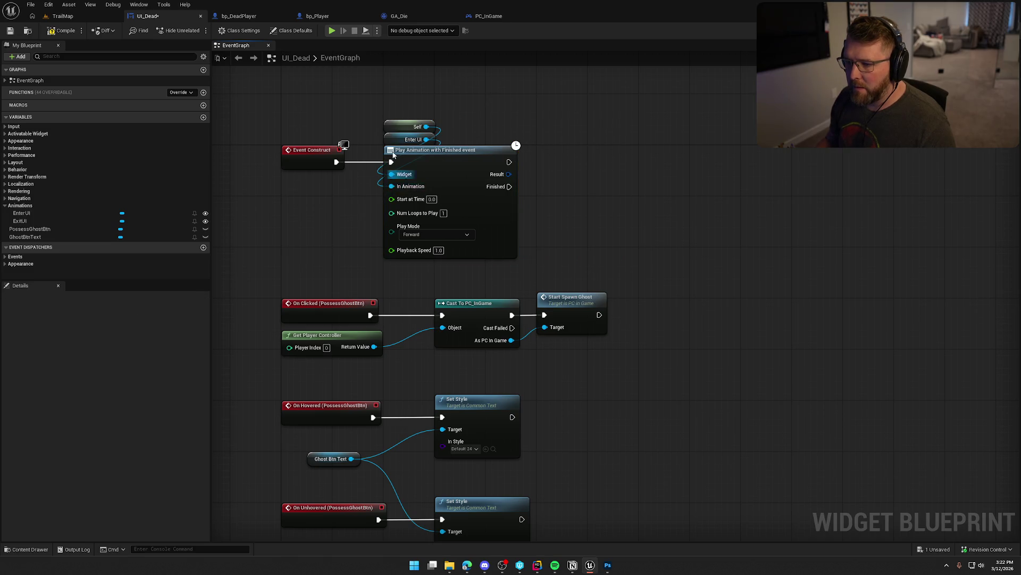
{"action": "mouse_move", "coordinate": [469, 170]}
{"action": "left_mouse_down"}
{"action": "mouse_move", "coordinate": [541, 170]}
{"action": "mouse_move", "coordinate": [547, 204]}
{"action": "left_mouse_up"}
{"action": "right_click", "coordinate": [529, 172]}
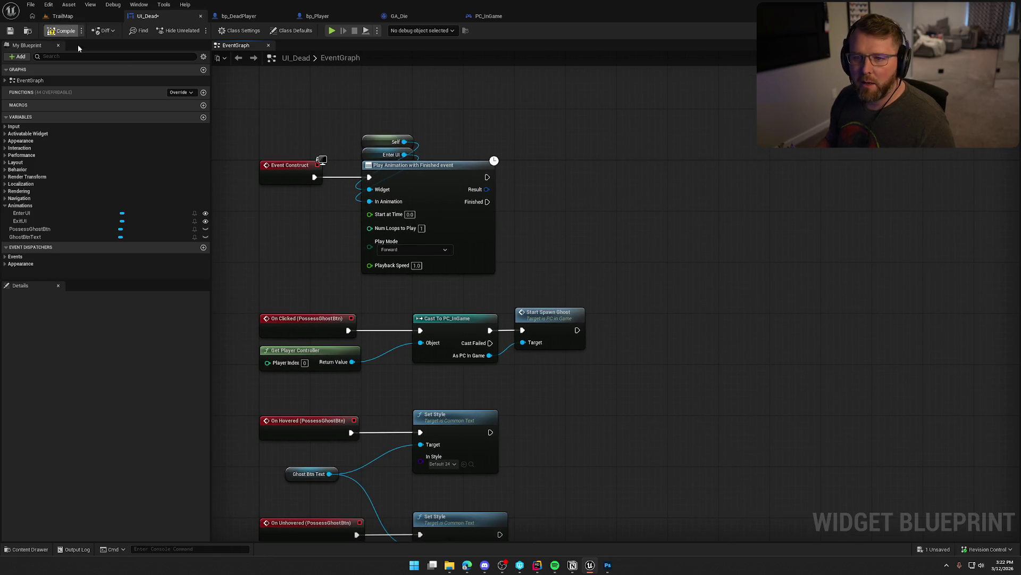
{"action": "key", "text": "ctrl+s"}
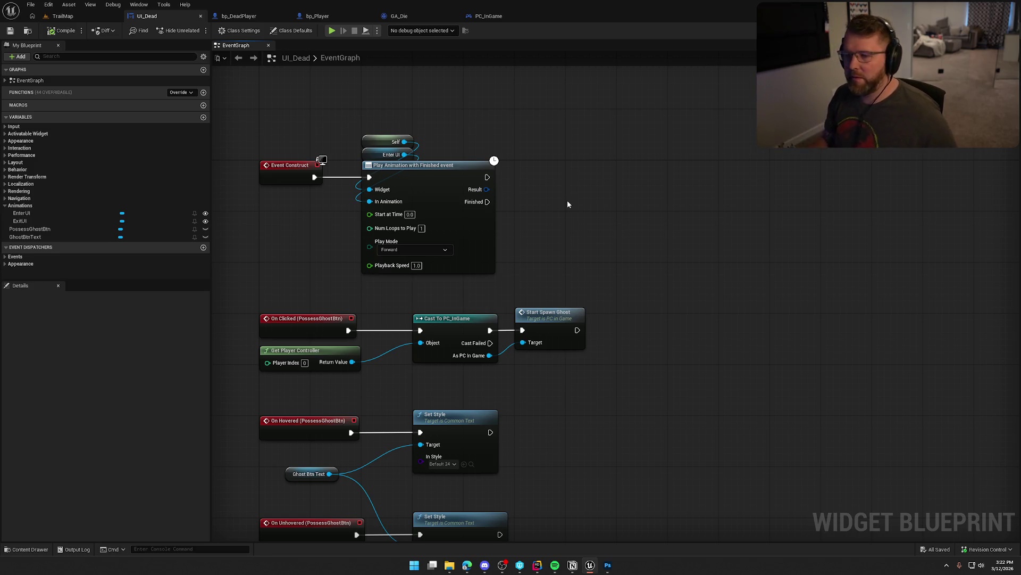
{"action": "key", "text": "ctrl+space"}
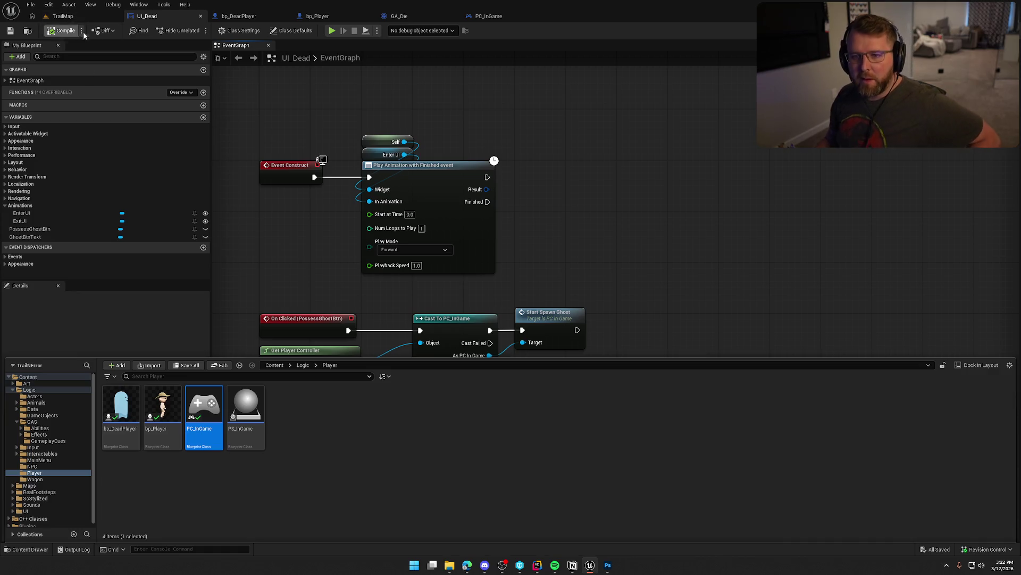
Create a Death folder in UI/InGame and move UI_Dead into it.
{"action": "key", "text": "ctrl+b"}
{"action": "left_click", "coordinate": [348, 486]}
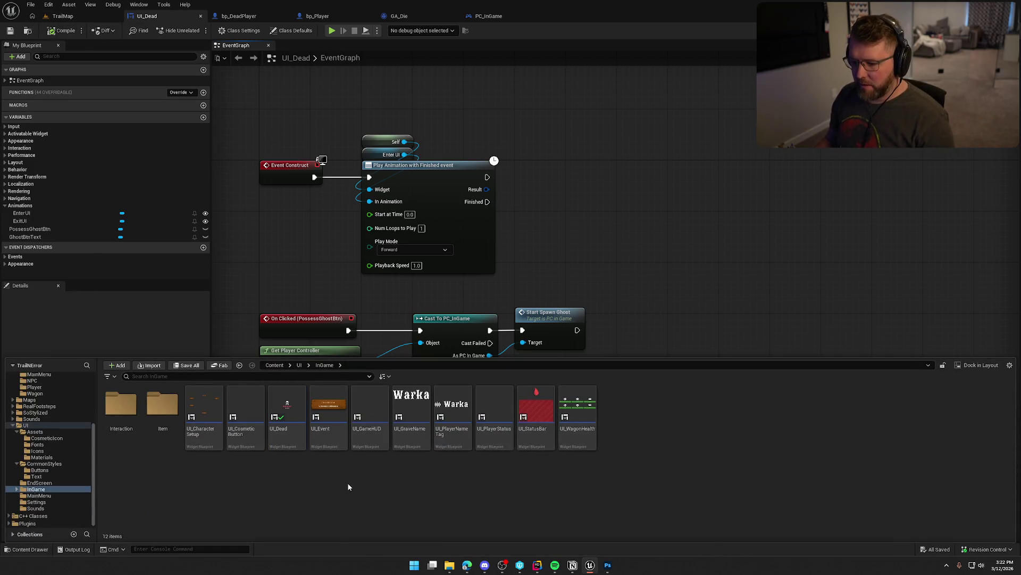
{"action": "right_click", "coordinate": [349, 486]}
{"action": "left_click", "coordinate": [401, 215]}
{"action": "type", "text": "Death"}
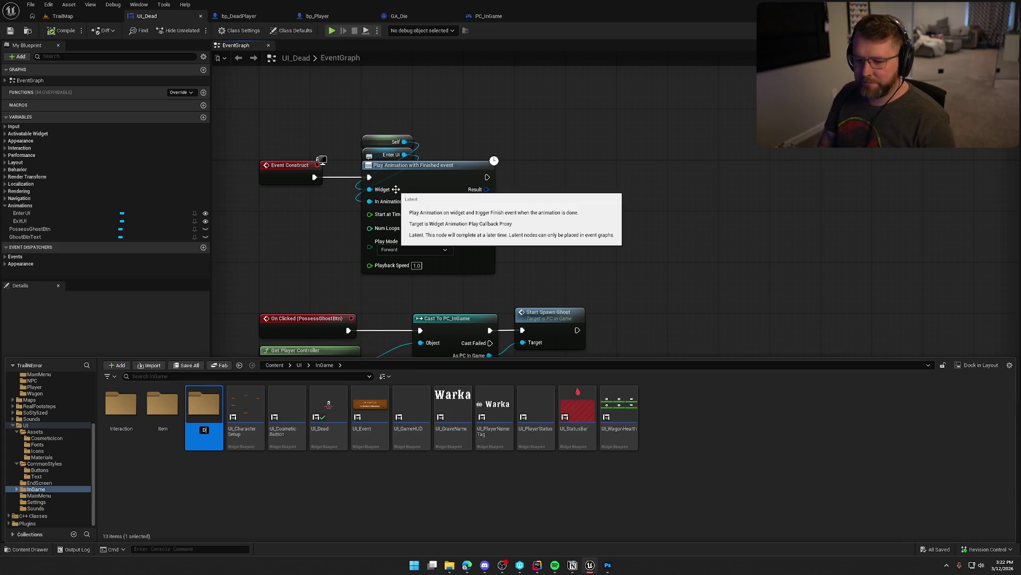
{"action": "key", "text": "Return"}
{"action": "left_click_drag", "start_coordinate": [329, 410], "coordinate": [131, 427]}
{"action": "left_click", "coordinate": [149, 431]}
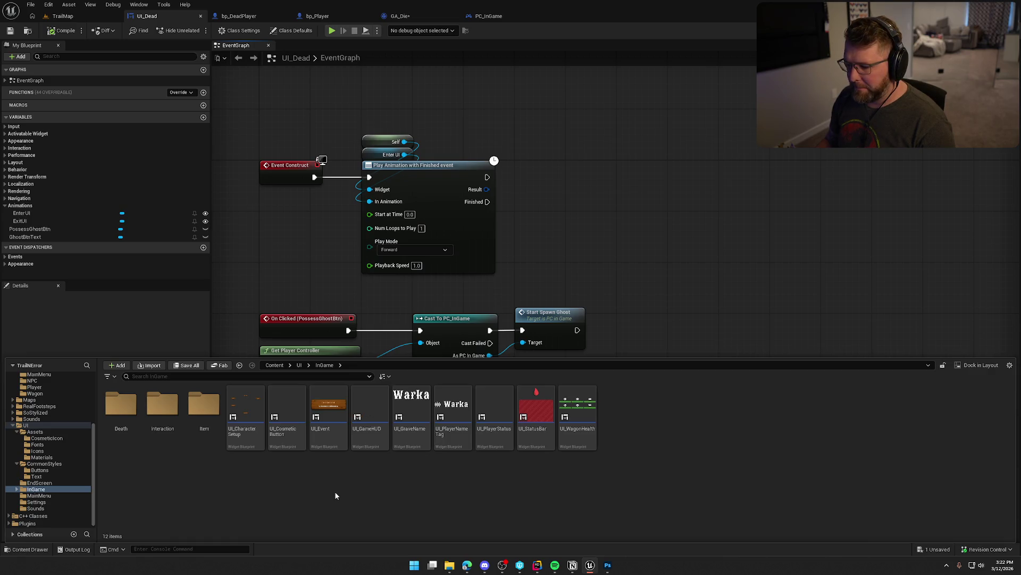
Create a User Widget blueprint named UI_DeathStatus in Death and open it.
{"action": "double_click", "coordinate": [121, 404]}
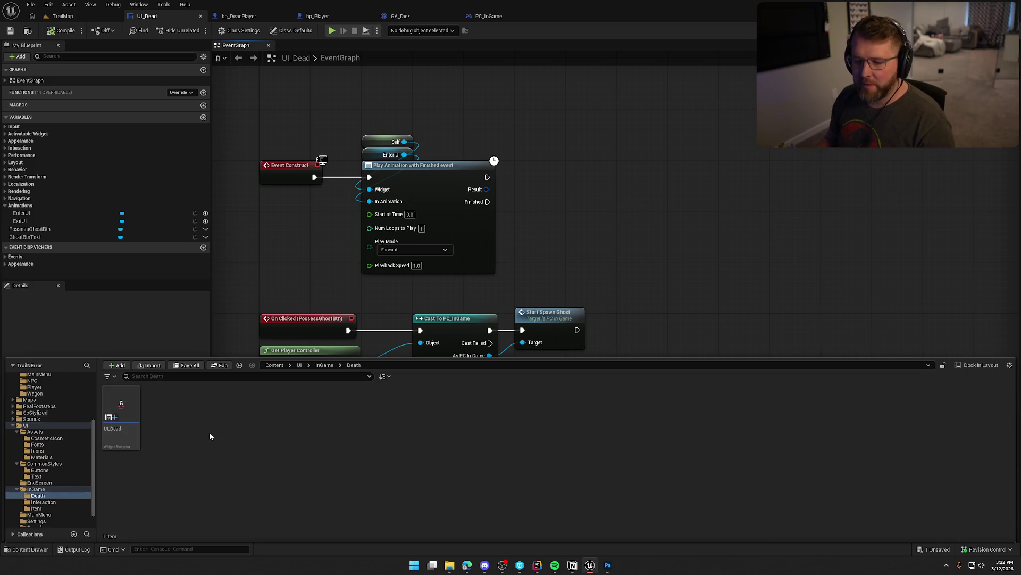
{"action": "right_click", "coordinate": [210, 432]}
{"action": "mouse_move", "coordinate": [250, 403]}
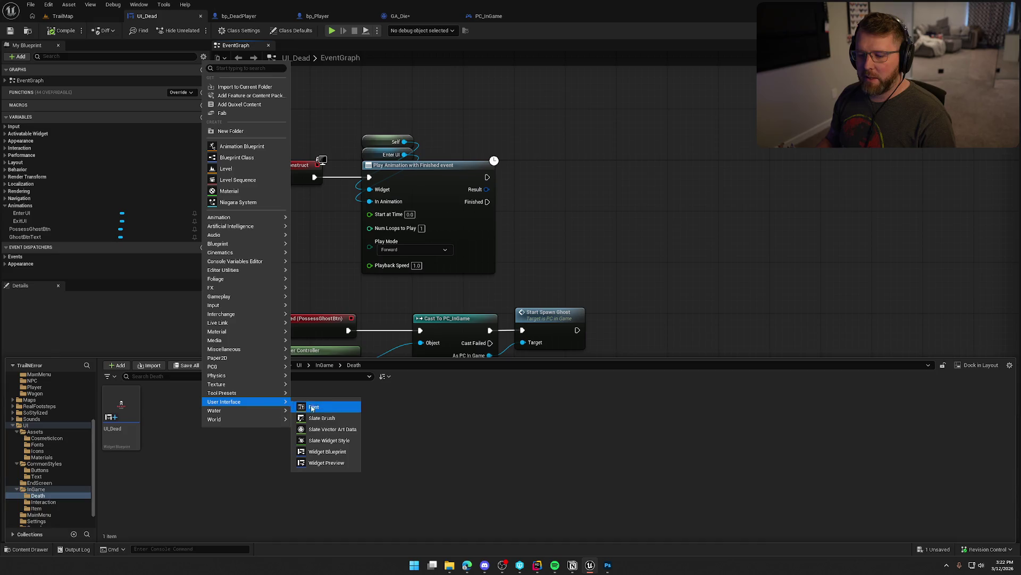
{"action": "left_click", "coordinate": [327, 451]}
{"action": "left_click", "coordinate": [432, 211]}
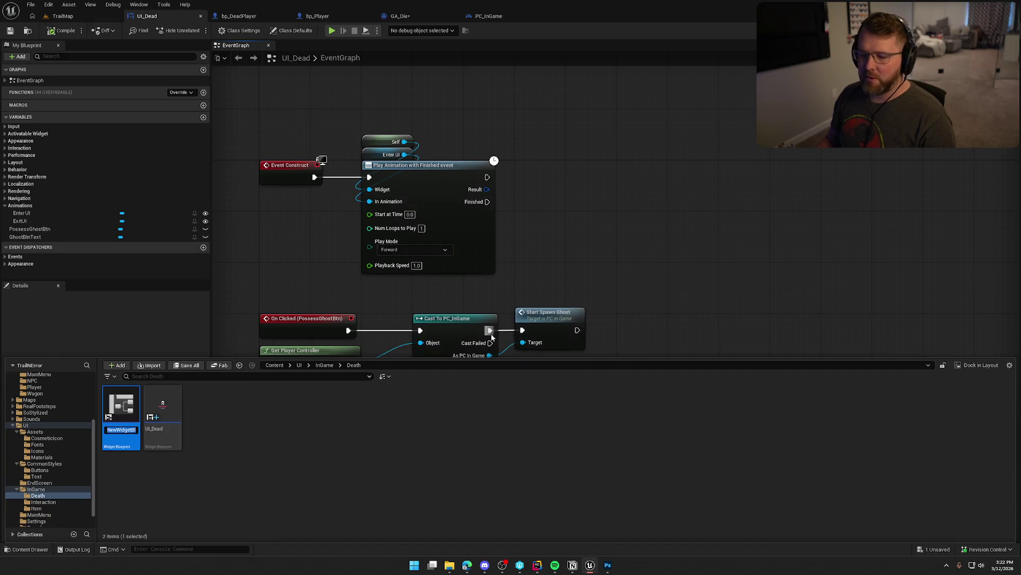
{"action": "type", "text": "UI_DeathS"}
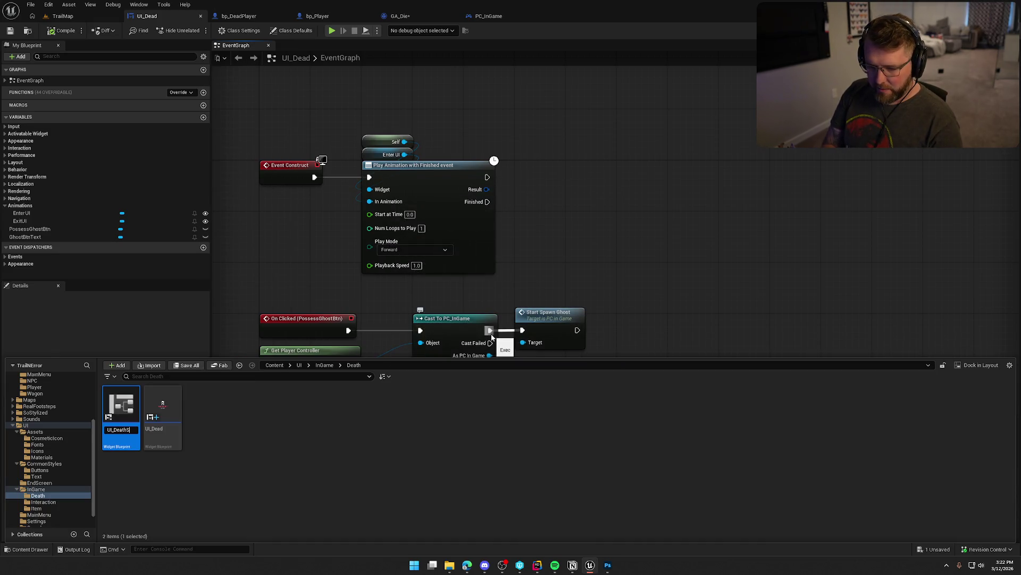
{"action": "key", "text": "Return"}
{"action": "left_click", "coordinate": [232, 455]}
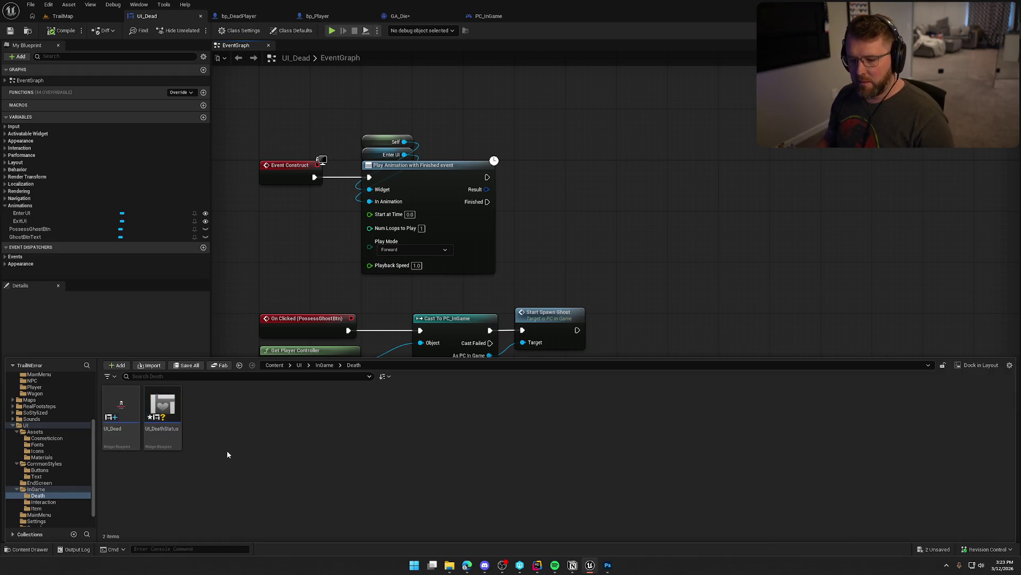
{"action": "double_click", "coordinate": [162, 410]}
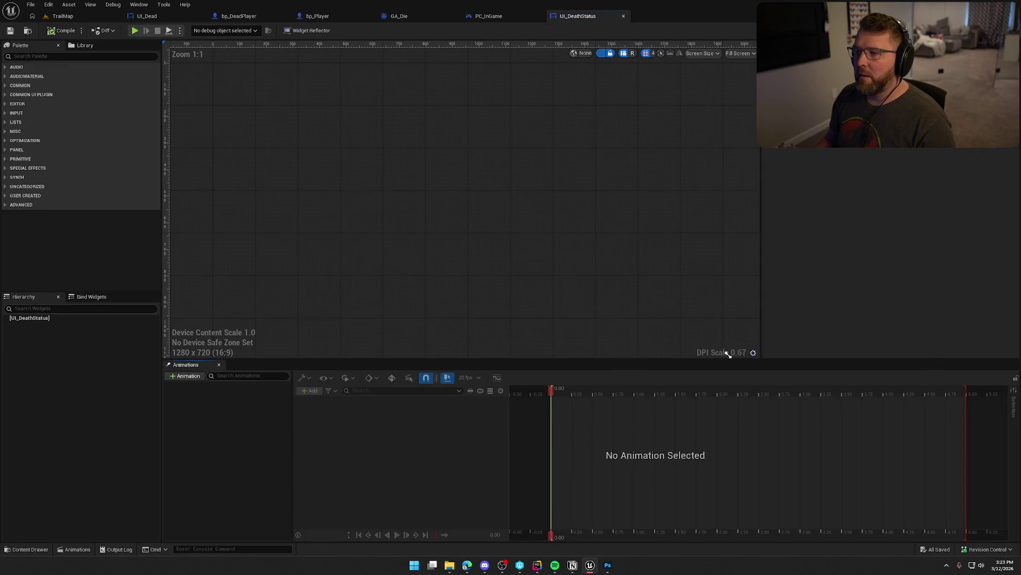
Drop a Common Text block onto UI_DeathStatus's canvas and preview it at Desired size.
{"action": "left_click_drag", "start_coordinate": [592, 18], "coordinate": [252, 16]}
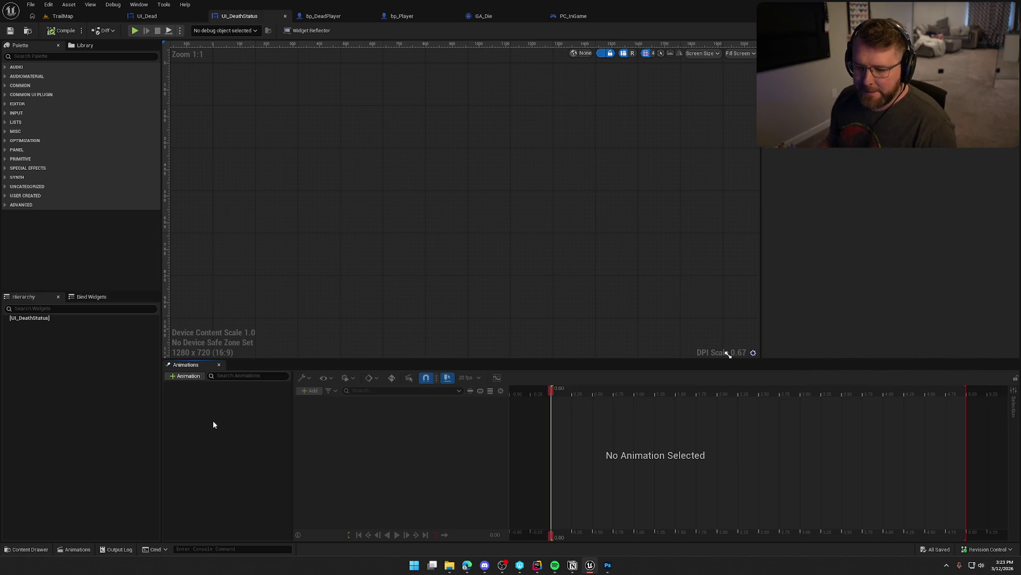
{"action": "left_click", "coordinate": [52, 56]}
{"action": "type", "text": "common Tex"}
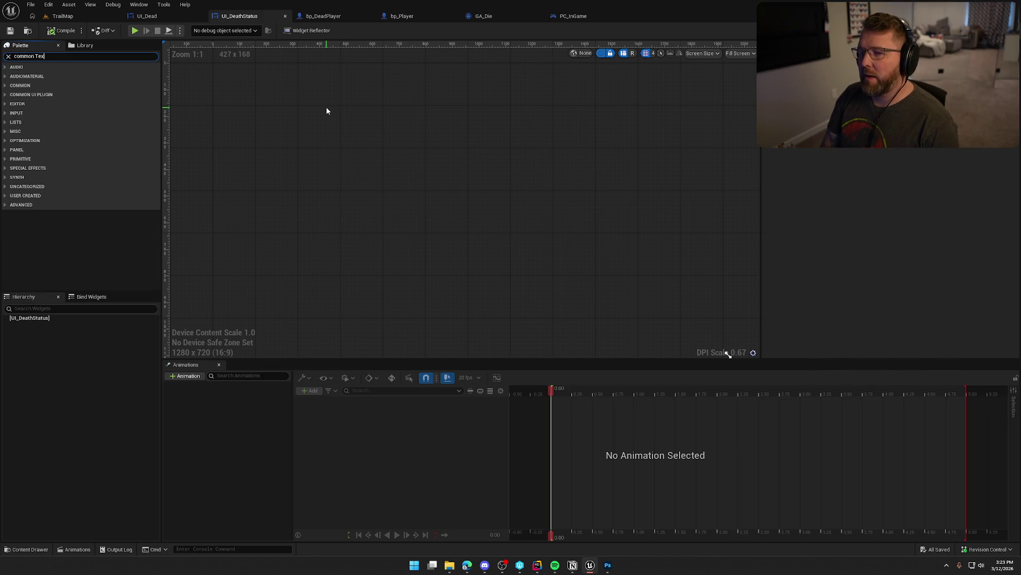
{"action": "type", "text": "t"}
{"action": "mouse_move", "coordinate": [53, 101]}
{"action": "left_mouse_down"}
{"action": "mouse_move", "coordinate": [84, 107]}
{"action": "mouse_move", "coordinate": [298, 291]}
{"action": "left_mouse_up"}
{"action": "left_click", "coordinate": [740, 53]}
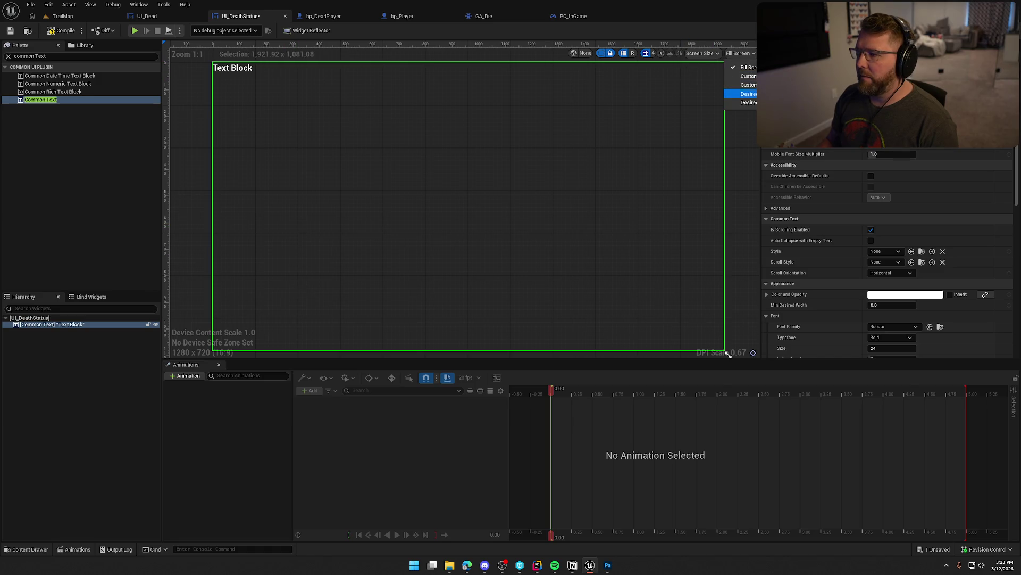
{"action": "left_click", "coordinate": [737, 96]}
{"action": "scroll", "coordinate": [408, 250], "scroll_direction": "up", "scroll_amount": 4}
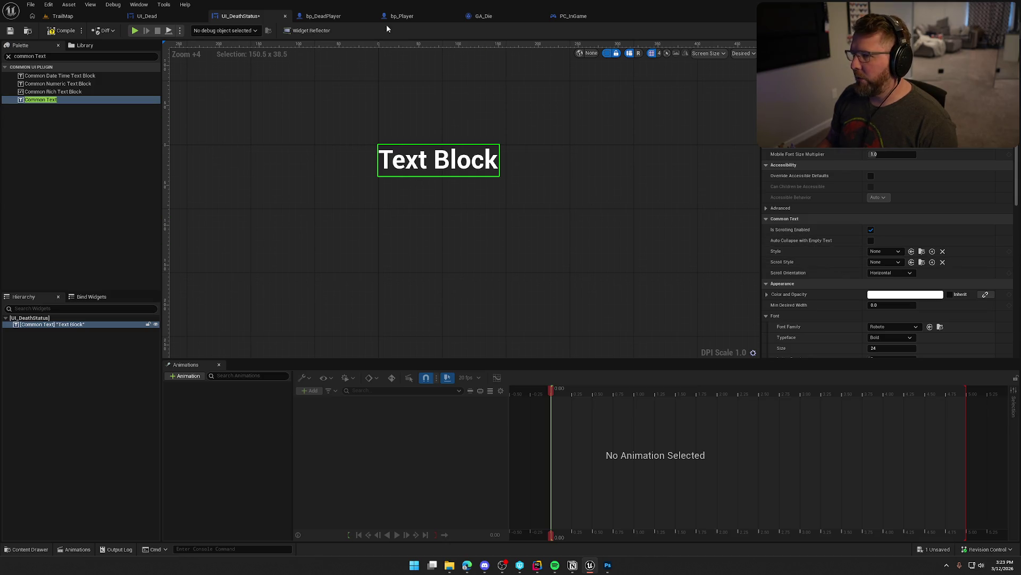
{"action": "left_click", "coordinate": [145, 16]}
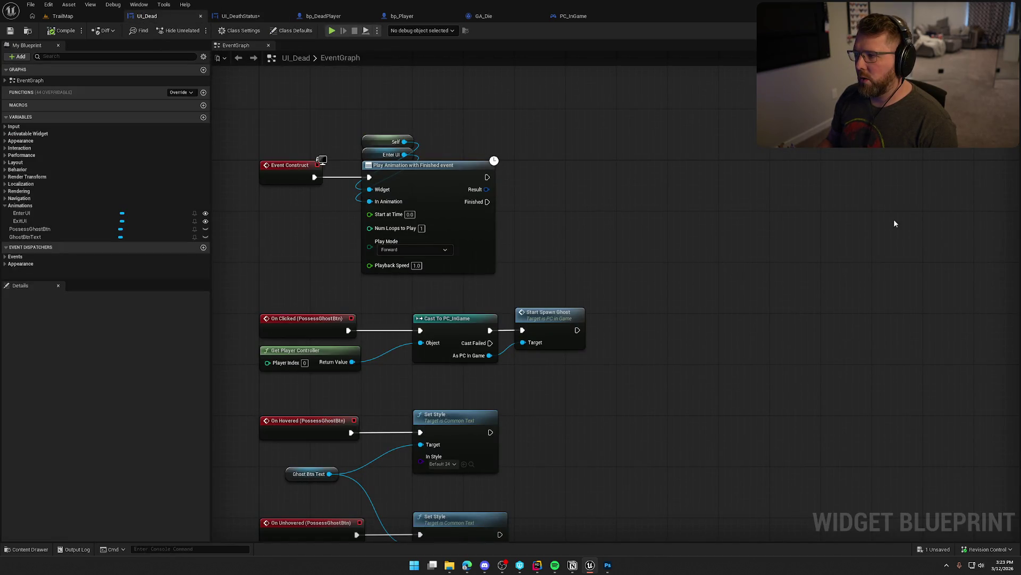
Check the Causes of death label's settings in UI_Dead's layout.
{"action": "left_click", "coordinate": [973, 31]}
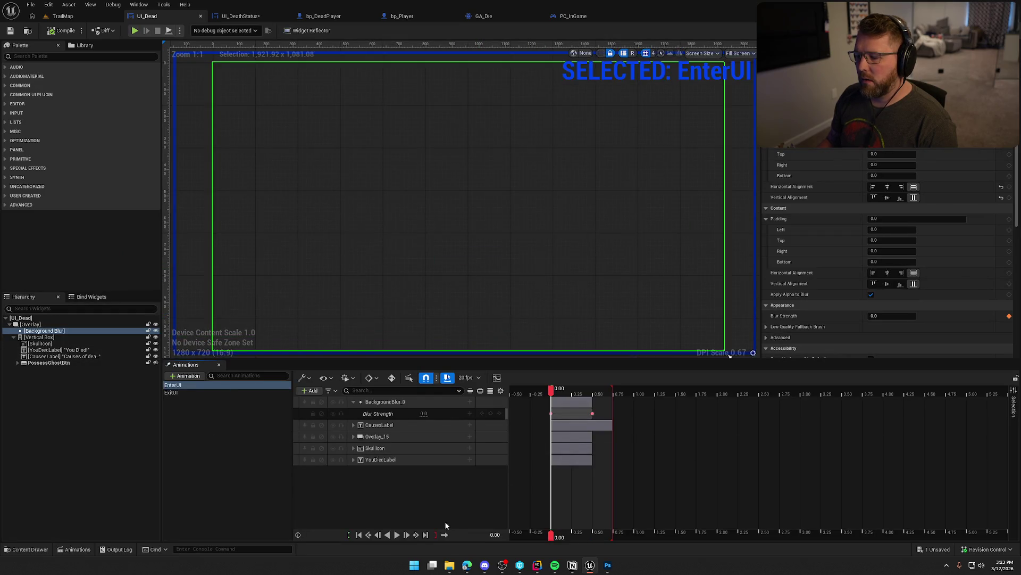
{"action": "left_click", "coordinate": [256, 458]}
{"action": "left_click", "coordinate": [453, 260]}
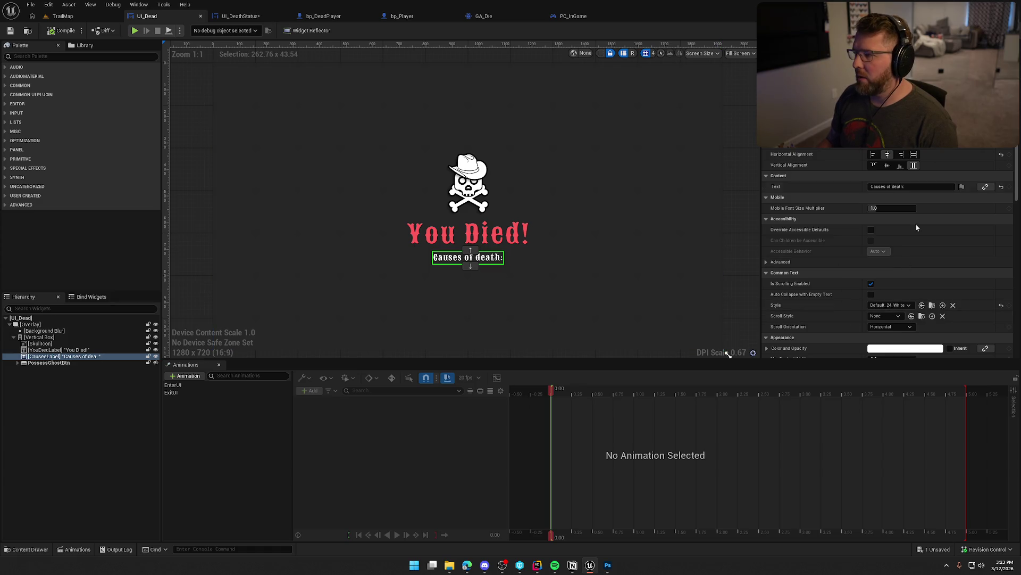
Give UI_DeathStatus's text the Default_18_Red style and the text 'Illness'.
{"action": "left_click", "coordinate": [239, 16]}
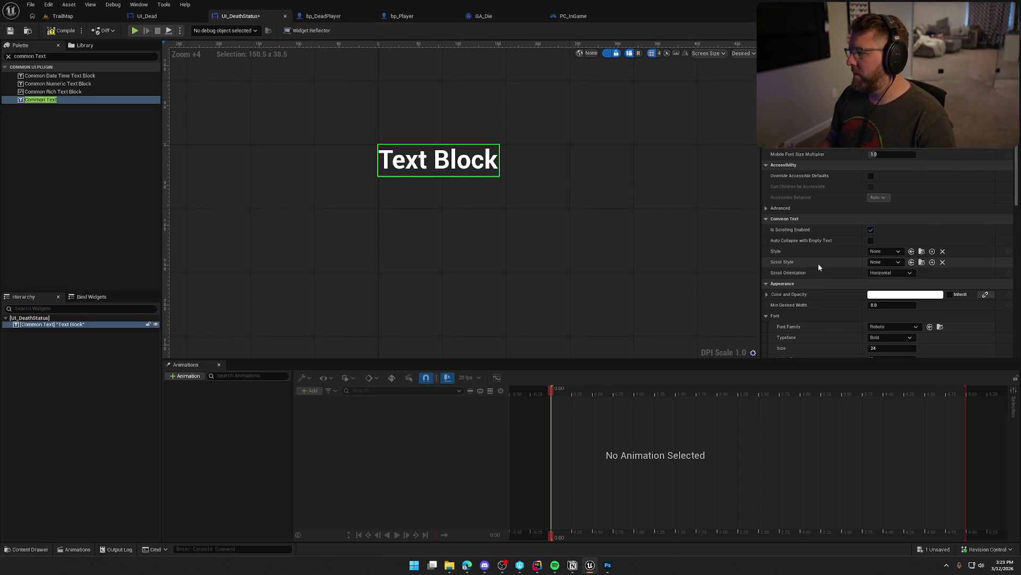
{"action": "left_click", "coordinate": [874, 251]}
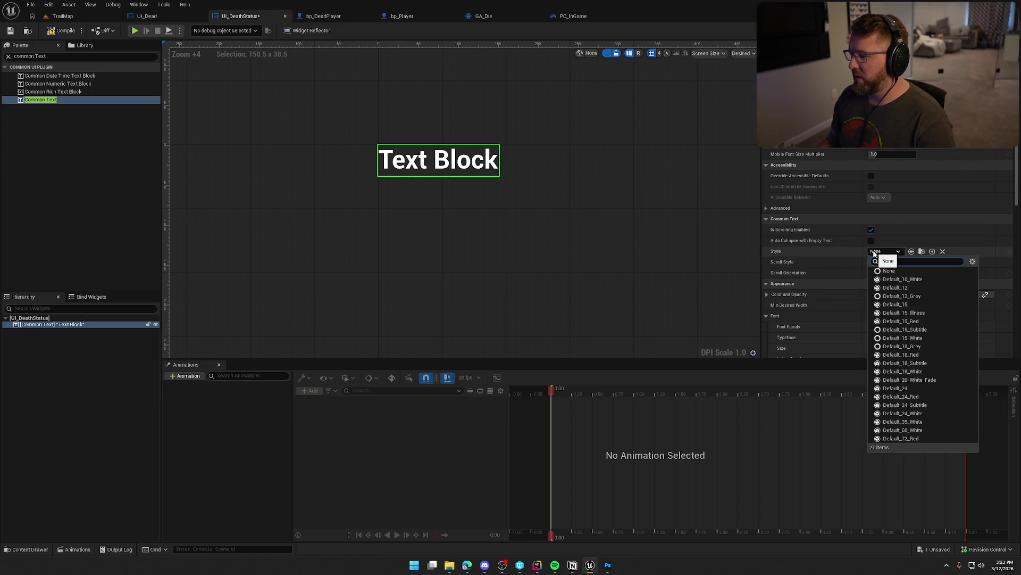
{"action": "left_click", "coordinate": [940, 354]}
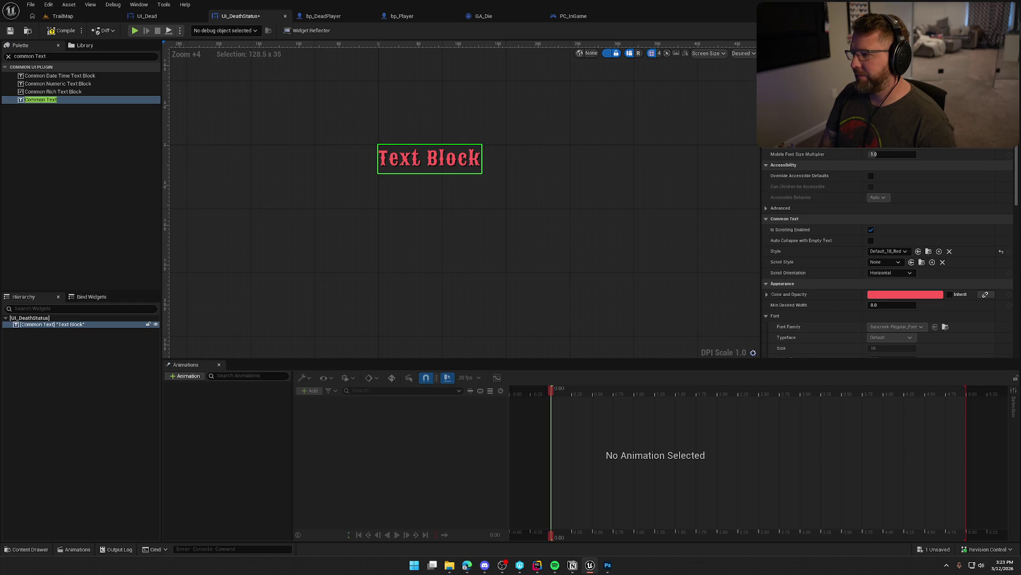
{"action": "type", "text": "Illness"}
{"action": "key", "text": "Return"}
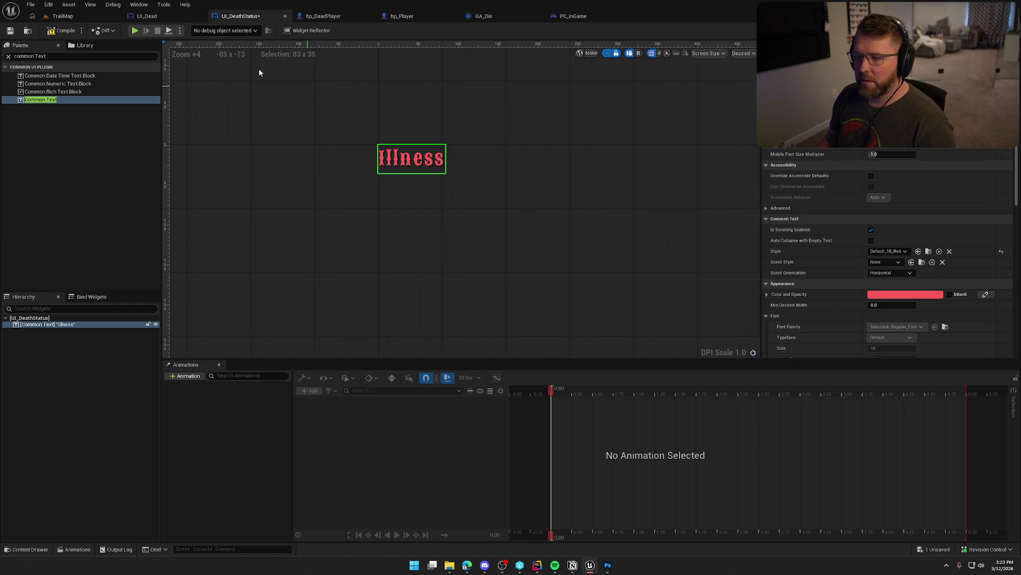
Save UI_DeathStatus and create a new animation named Enter.
{"action": "left_click", "coordinate": [217, 442]}
{"action": "key", "text": "ctrl+s"}
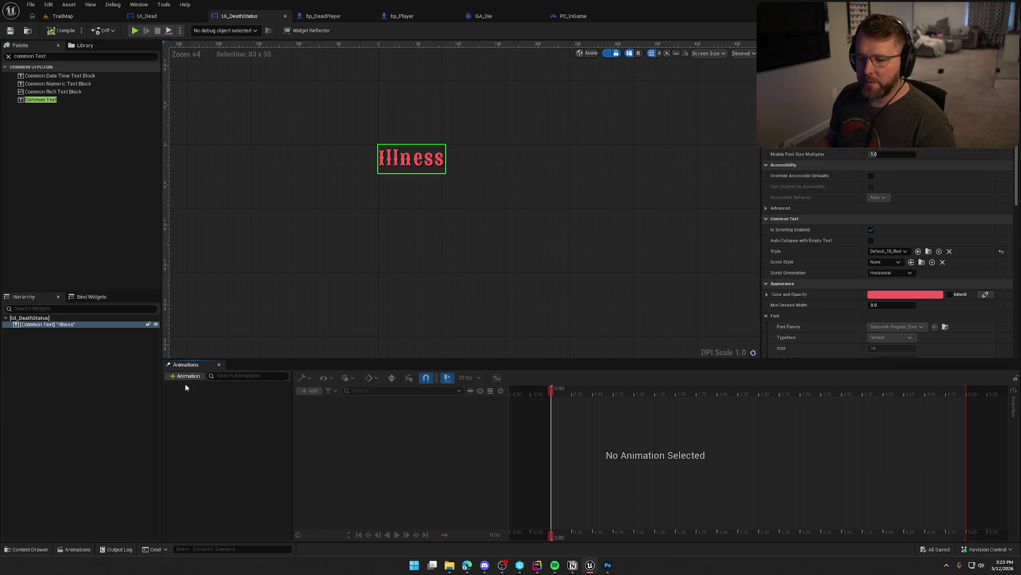
{"action": "left_click", "coordinate": [185, 376]}
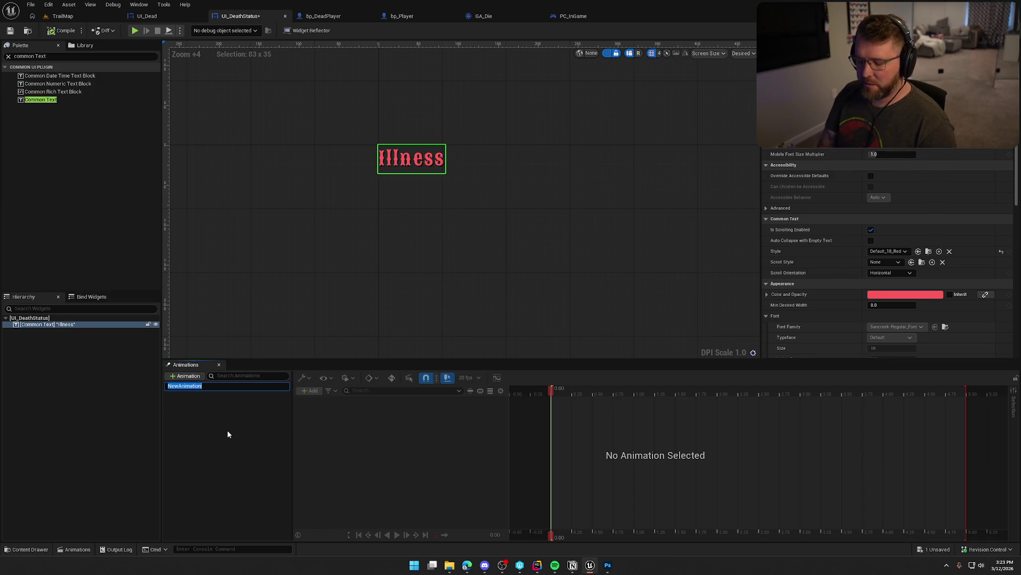
{"action": "type", "text": "Enter"}
{"action": "key", "text": "Return"}
{"action": "left_click", "coordinate": [181, 386]}
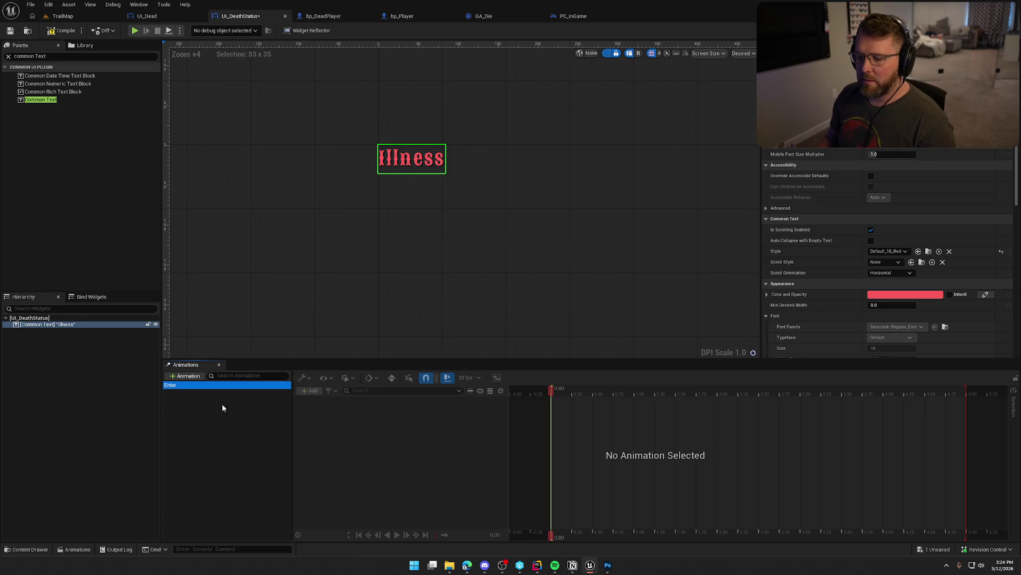
Add a track for the Illness text widget (CommonTextBlock_14) to the Enter animation.
{"action": "left_click", "coordinate": [38, 326]}
{"action": "left_click", "coordinate": [176, 410]}
{"action": "left_click", "coordinate": [206, 386]}
{"action": "left_click", "coordinate": [310, 391]}
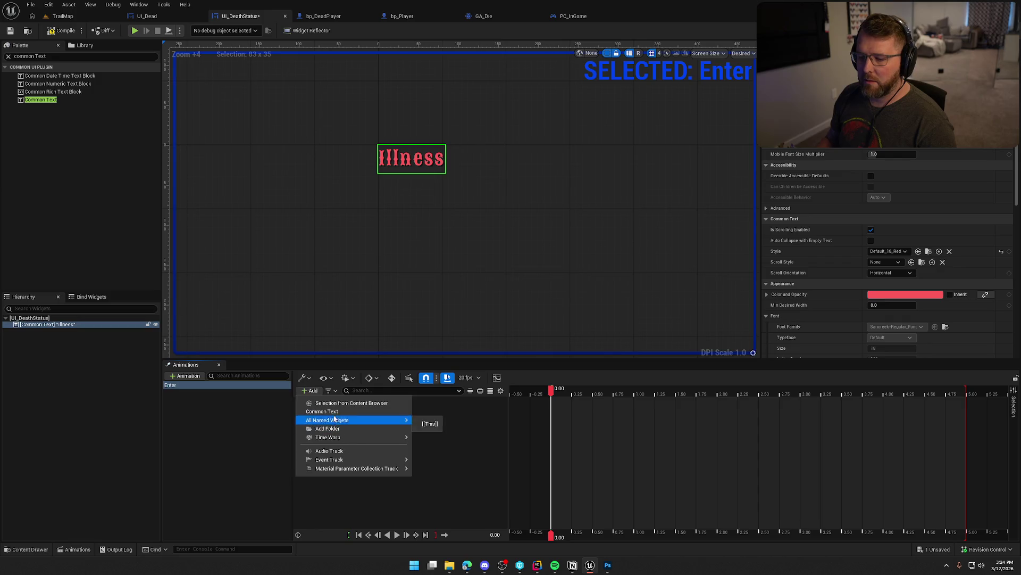
{"action": "left_click", "coordinate": [322, 411]}
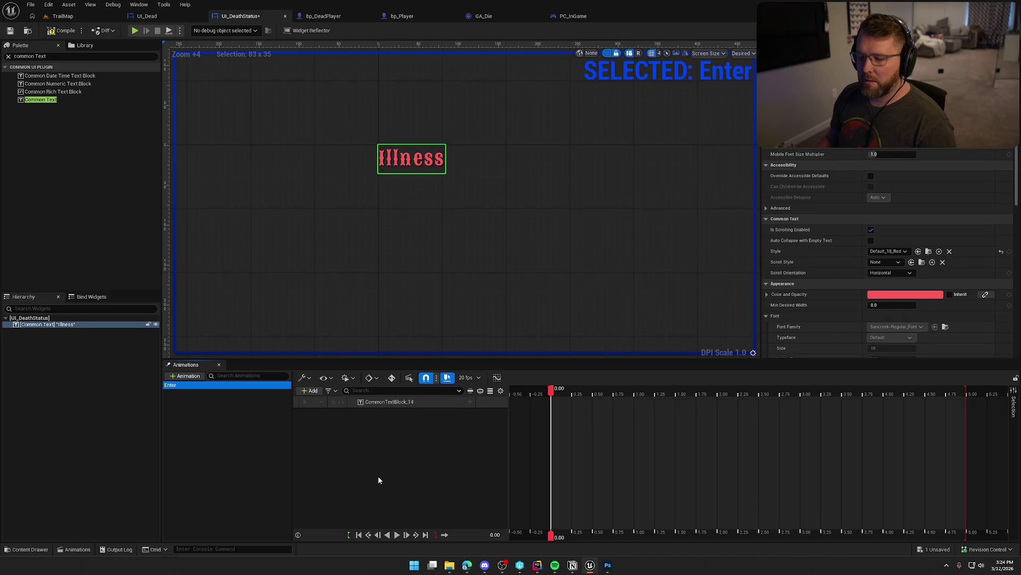
Add Transform and Render Opacity tracks to the text, keying the starting opacity at 0.
{"action": "left_click", "coordinate": [469, 402]}
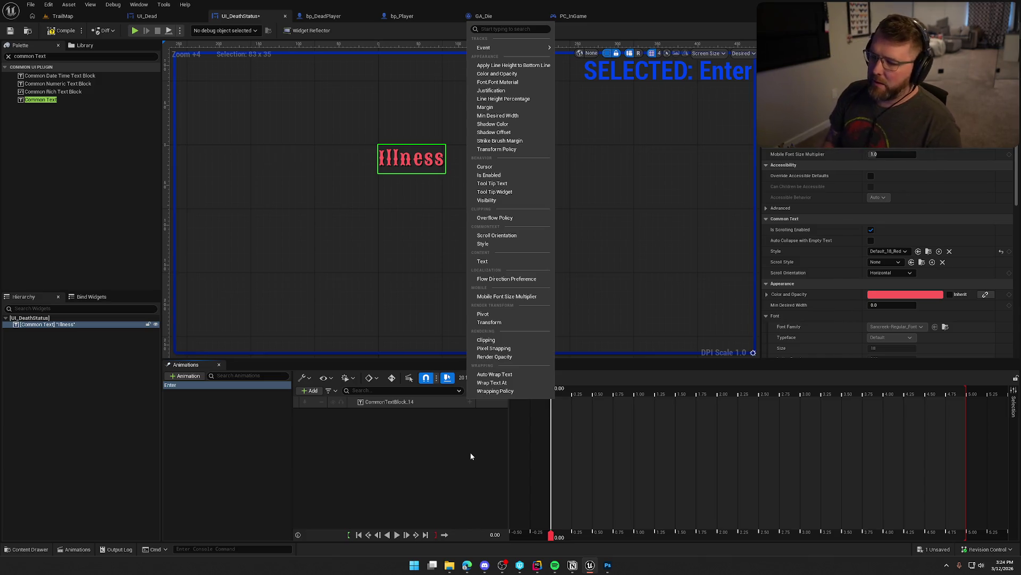
{"action": "left_click", "coordinate": [502, 321]}
{"action": "left_click", "coordinate": [470, 401]}
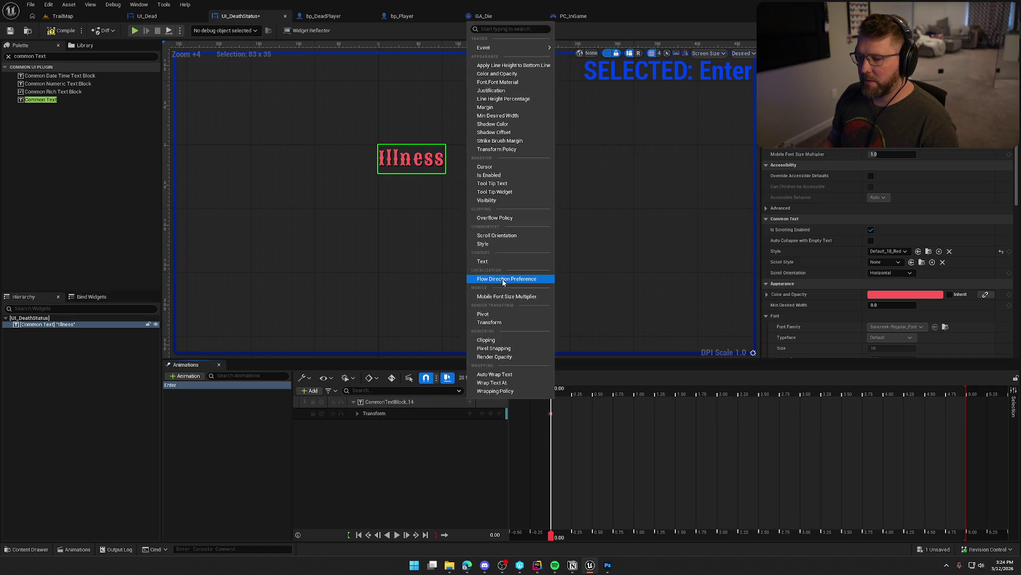
{"action": "left_click", "coordinate": [498, 356]}
{"action": "left_click", "coordinate": [424, 413]}
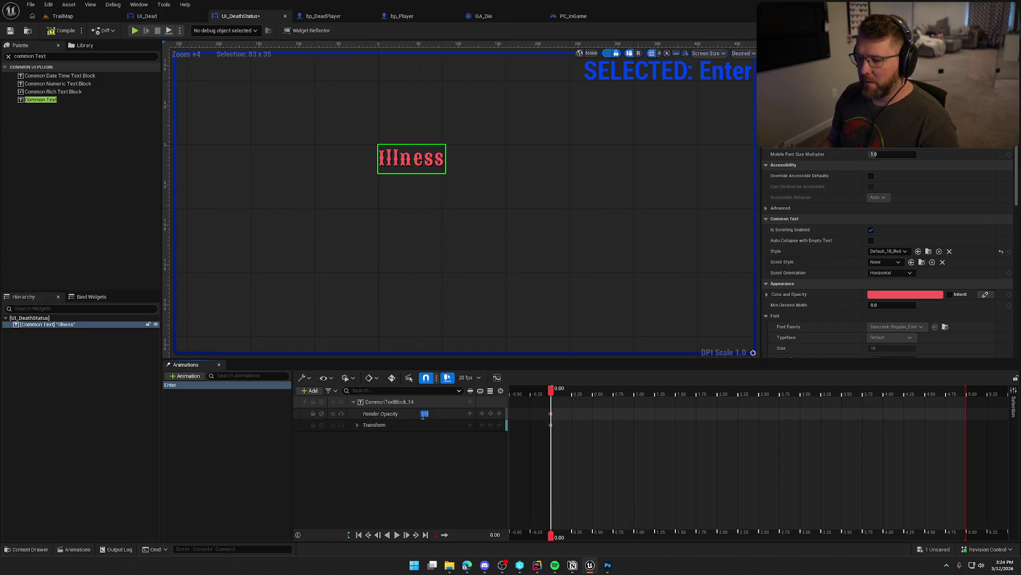
{"action": "type", "text": "0"}
{"action": "key", "text": "Return"}
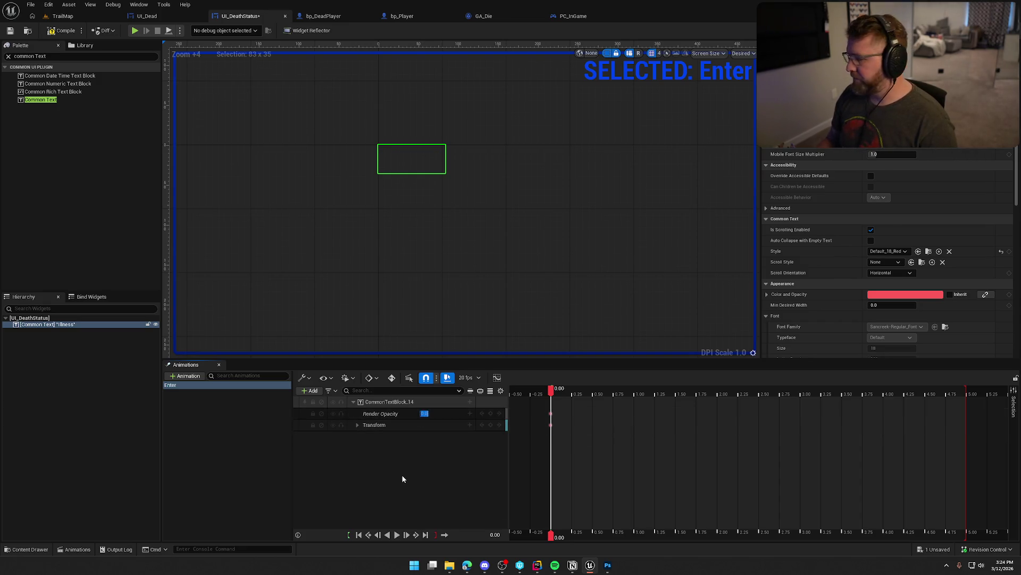
{"action": "left_click", "coordinate": [357, 424]}
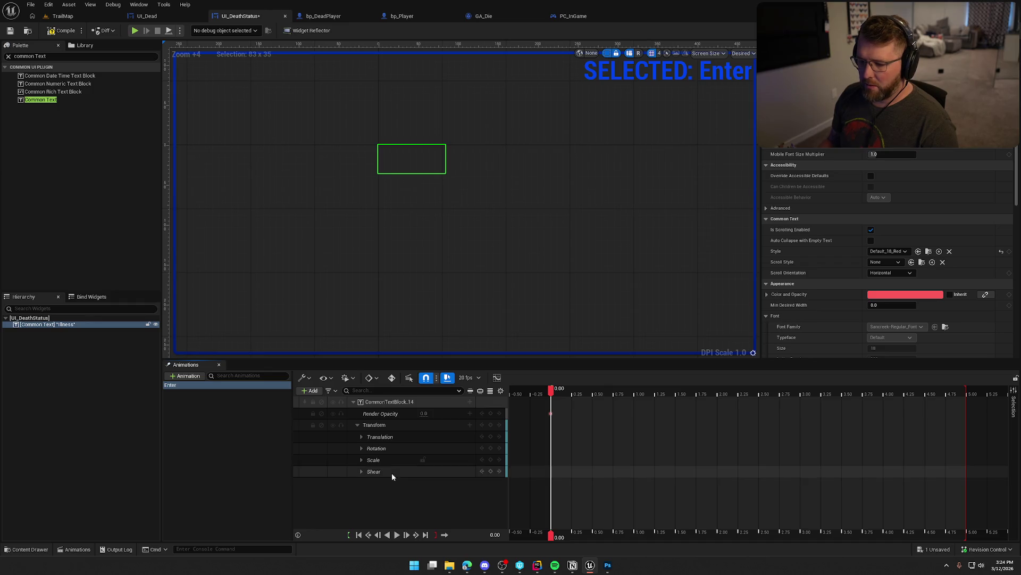
Delete the Scale and Rotation transform tracks, keeping only translation and shear.
{"action": "left_click", "coordinate": [386, 460]}
{"action": "key", "text": "Delete"}
{"action": "left_click", "coordinate": [379, 448]}
{"action": "key", "text": "Delete"}
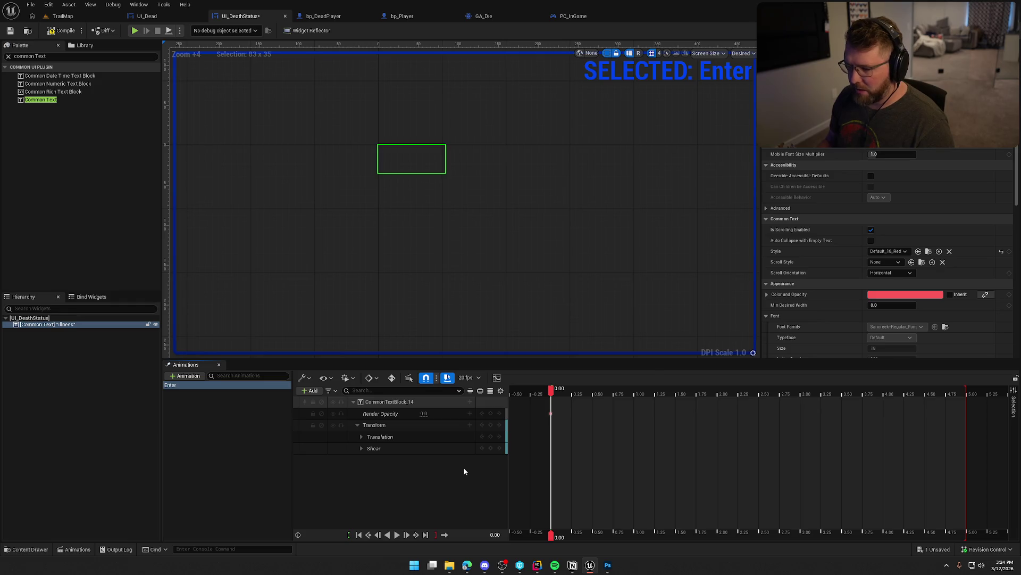
Key Render Opacity 1 at 0.25 s, preview the fade-in, and drag the starting X left.
{"action": "left_click_drag", "start_coordinate": [552, 393], "coordinate": [572, 393]}
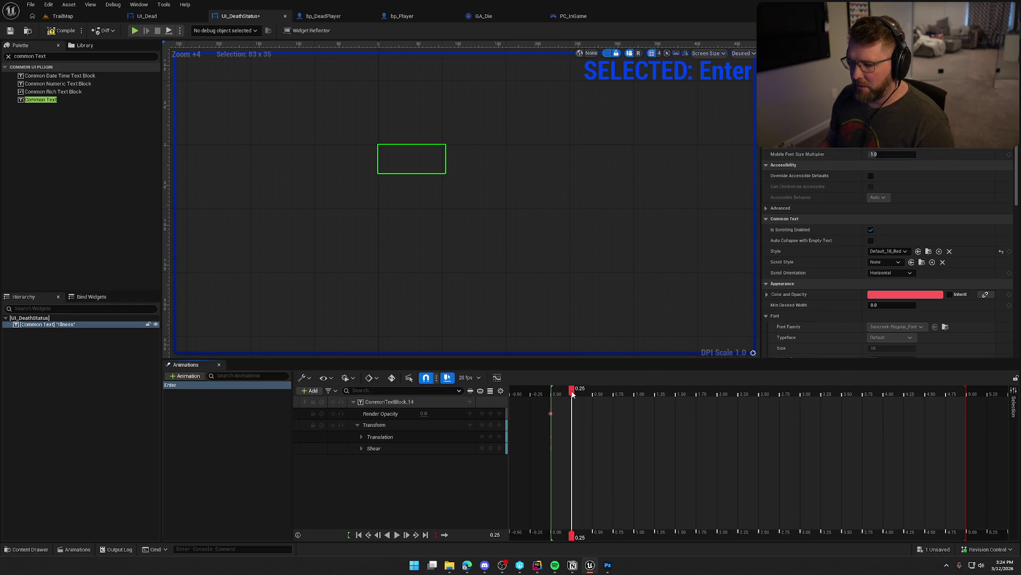
{"action": "left_click", "coordinate": [424, 414]}
{"action": "type", "text": "1"}
{"action": "key", "text": "Return"}
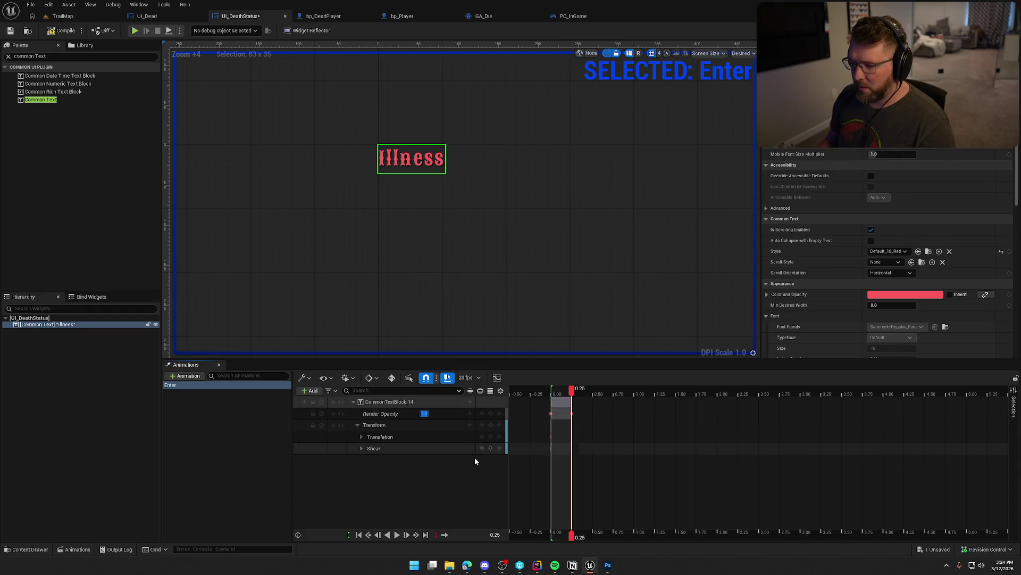
{"action": "left_click", "coordinate": [397, 535]}
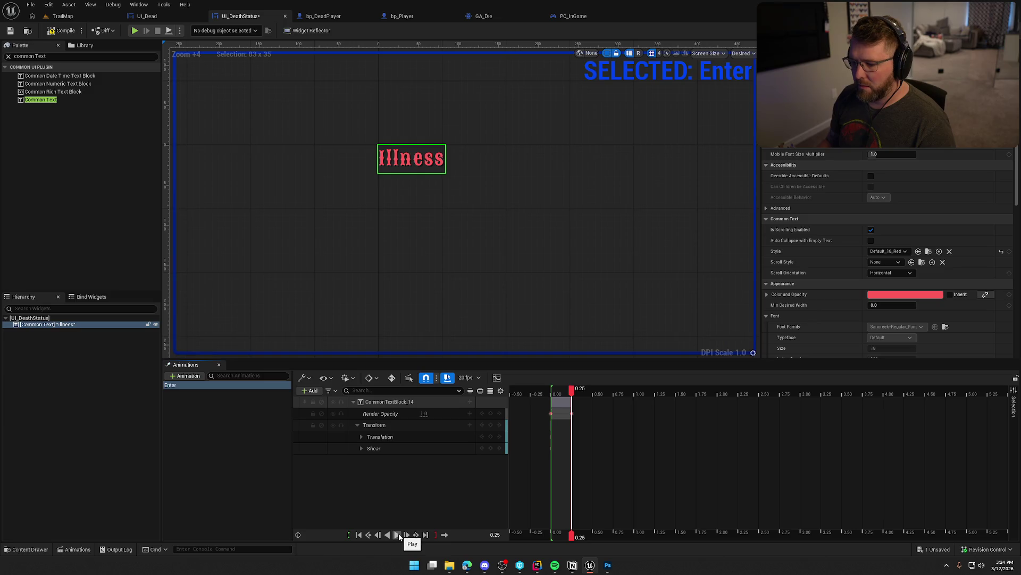
{"action": "left_click", "coordinate": [400, 535]}
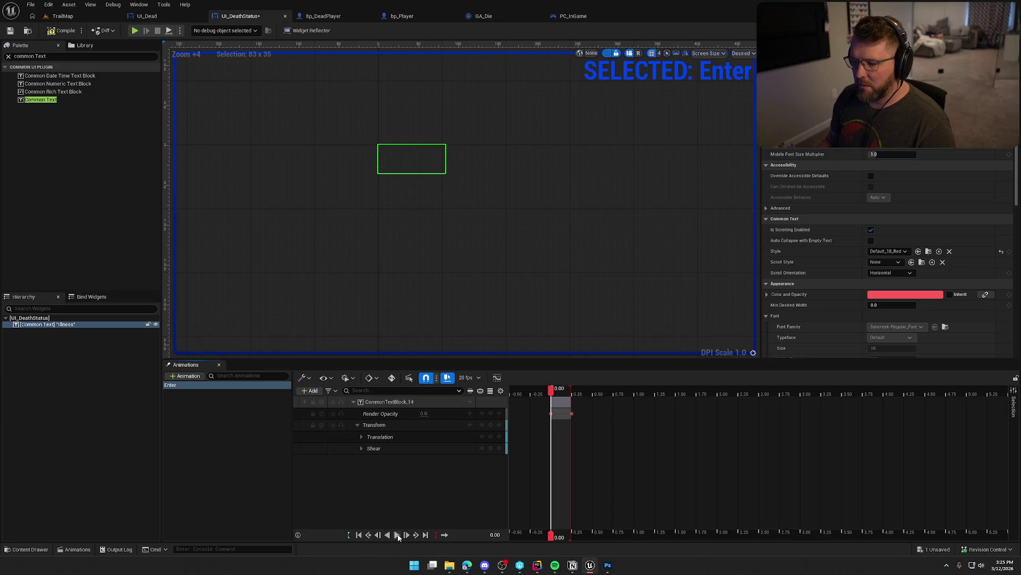
{"action": "left_click", "coordinate": [397, 534]}
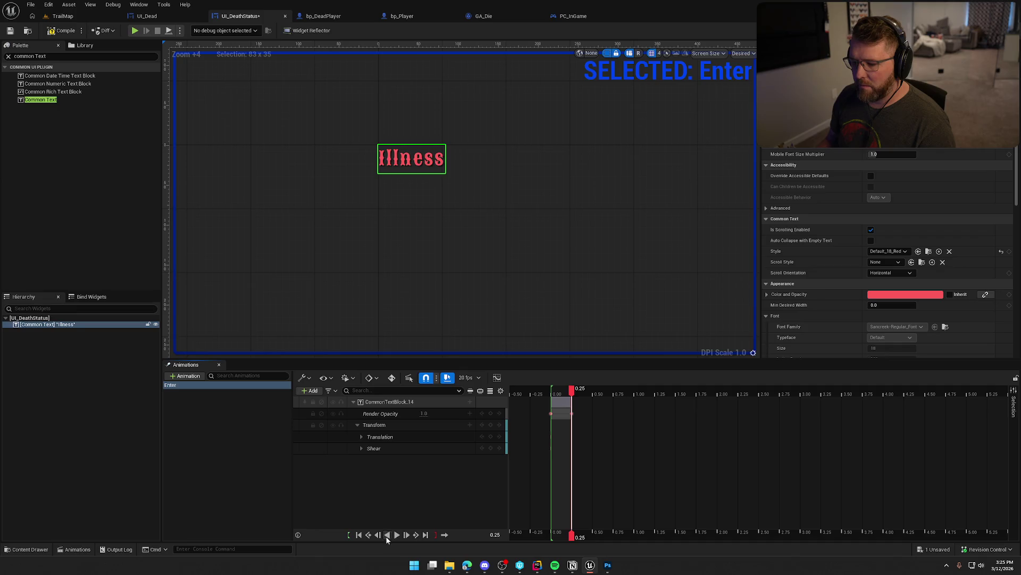
{"action": "left_click", "coordinate": [386, 535]}
{"action": "left_click", "coordinate": [361, 436]}
{"action": "left_click_drag", "start_coordinate": [423, 448], "coordinate": [340, 448]}
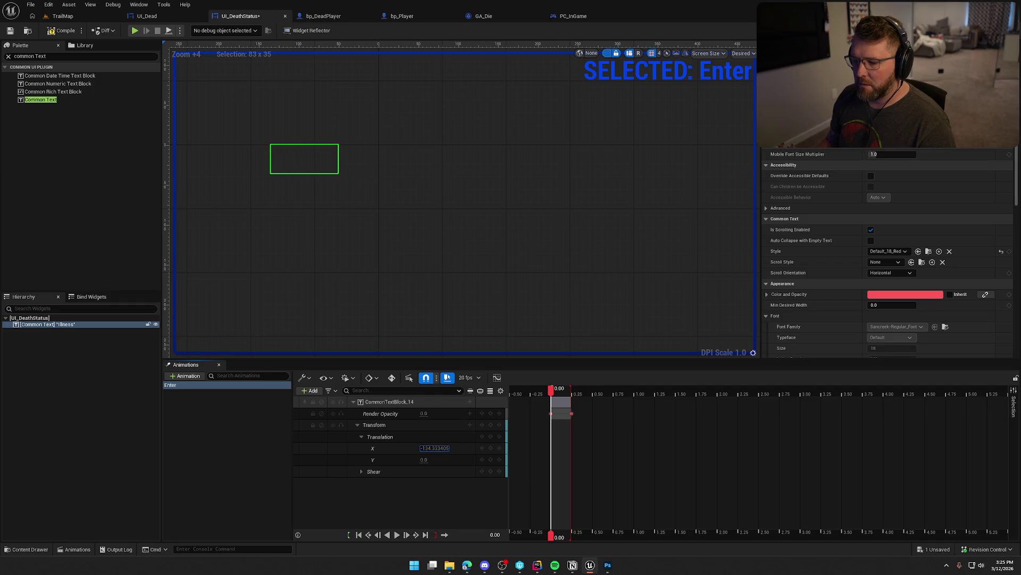
Key Translation X at -150 at the start and 0 at 0.25 s, then preview the slide.
{"action": "left_click", "coordinate": [435, 448]}
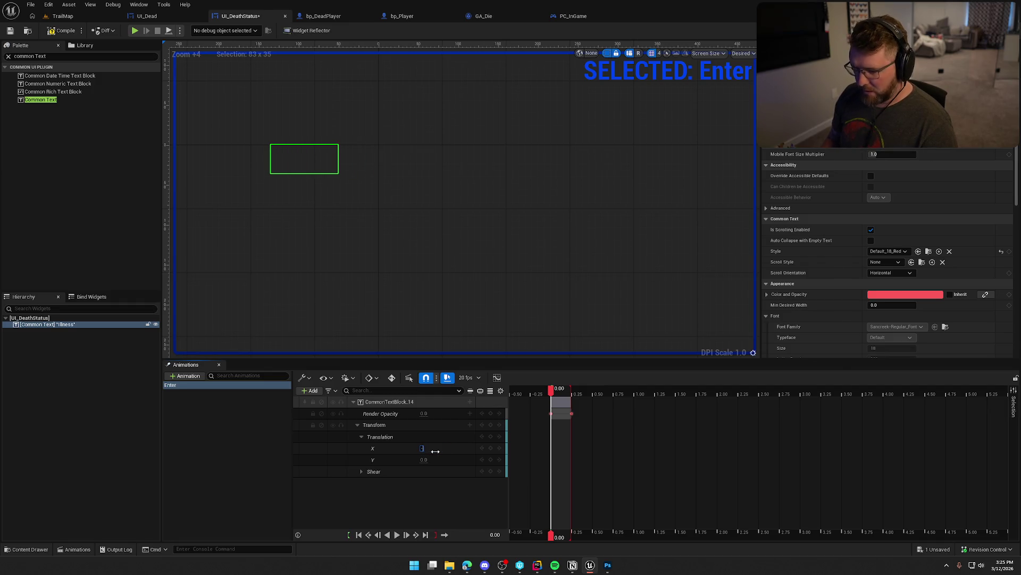
{"action": "type", "text": "-150"}
{"action": "key", "text": "Return"}
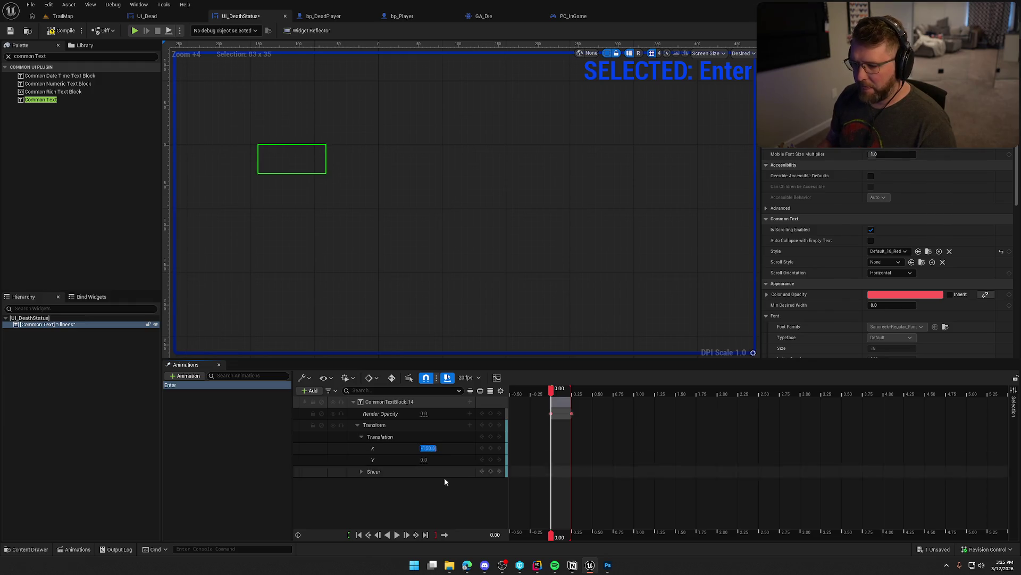
{"action": "left_click", "coordinate": [404, 534]}
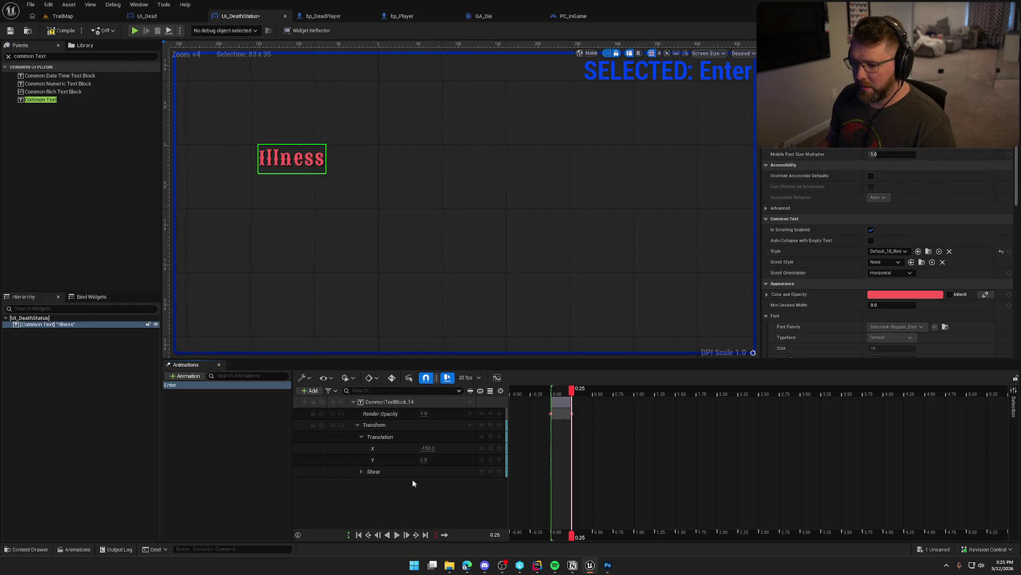
{"action": "type", "text": "0"}
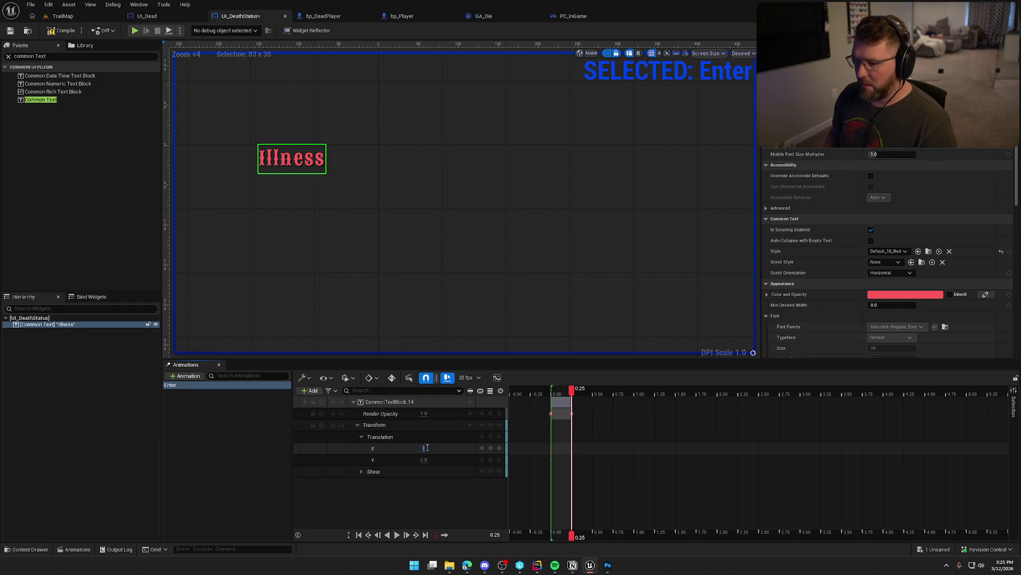
{"action": "key", "text": "Return"}
{"action": "left_click", "coordinate": [396, 534]}
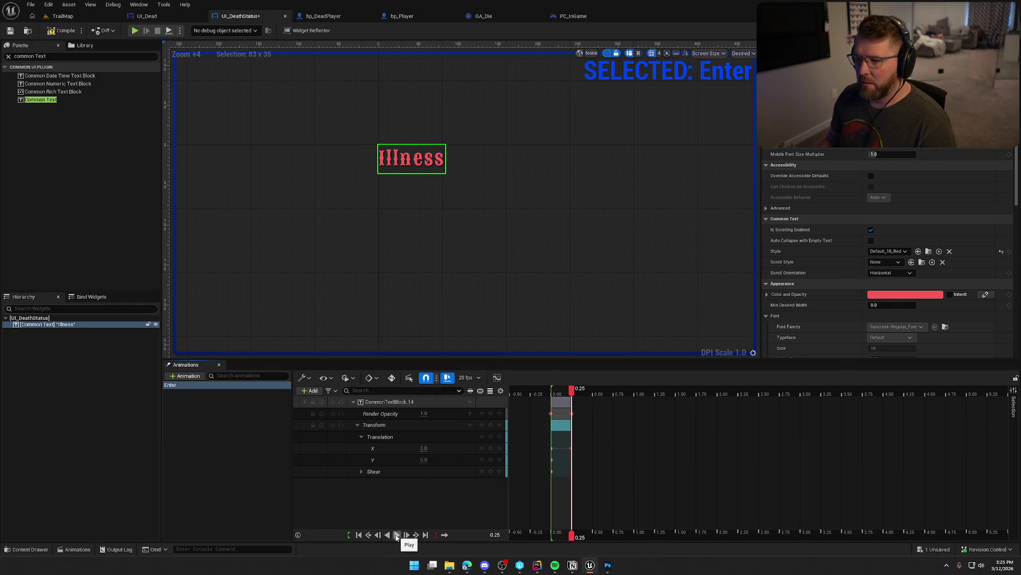
{"action": "left_click", "coordinate": [396, 536]}
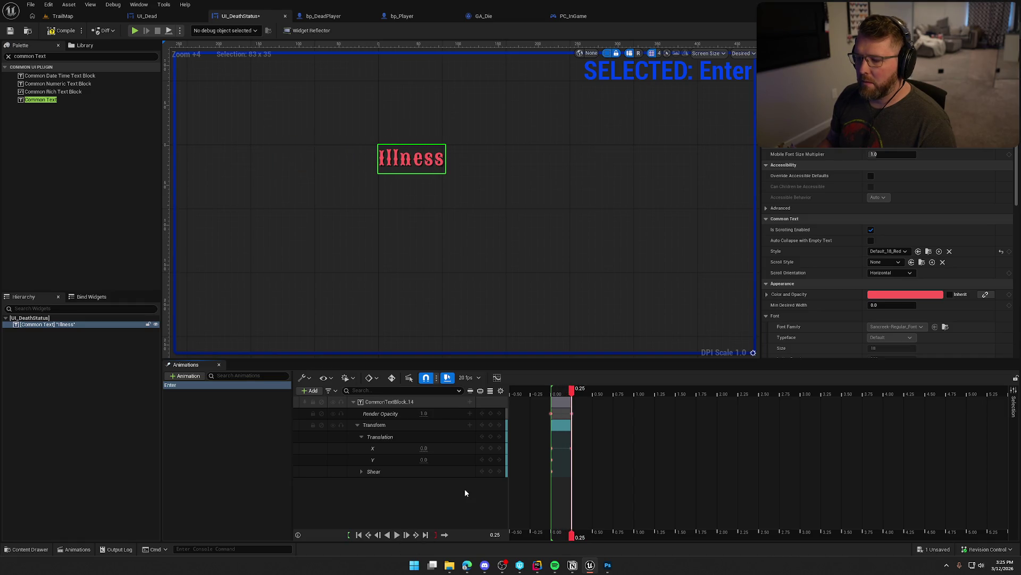
{"action": "left_click", "coordinate": [390, 535]}
{"action": "left_click", "coordinate": [361, 471]}
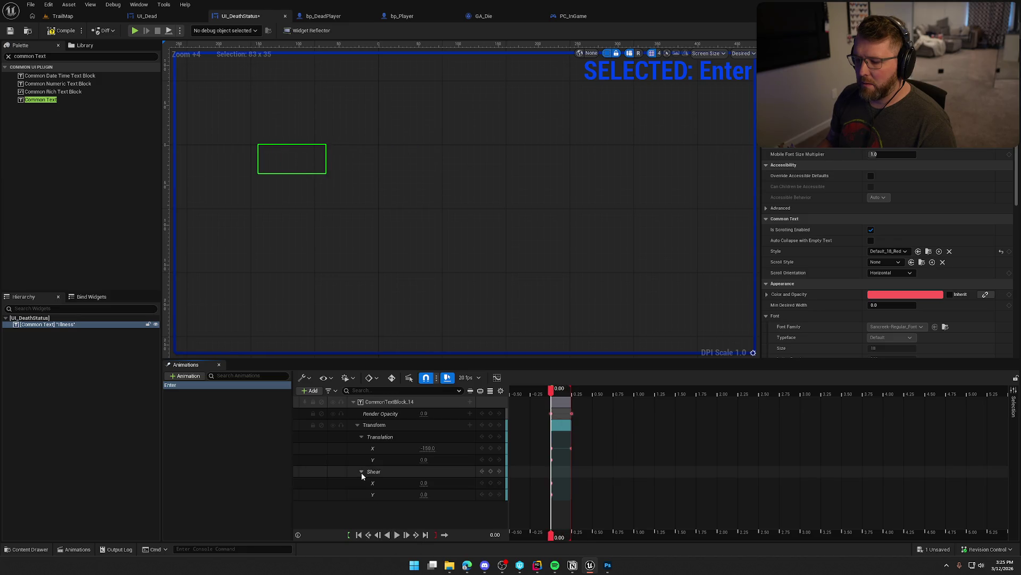
Set the text's starting Shear X to 20.
{"action": "mouse_move", "coordinate": [426, 482]}
{"action": "left_mouse_down"}
{"action": "mouse_move", "coordinate": [405, 483]}
{"action": "mouse_move", "coordinate": [470, 482]}
{"action": "left_mouse_up"}
{"action": "type", "text": "20"}
{"action": "key", "text": "Return"}
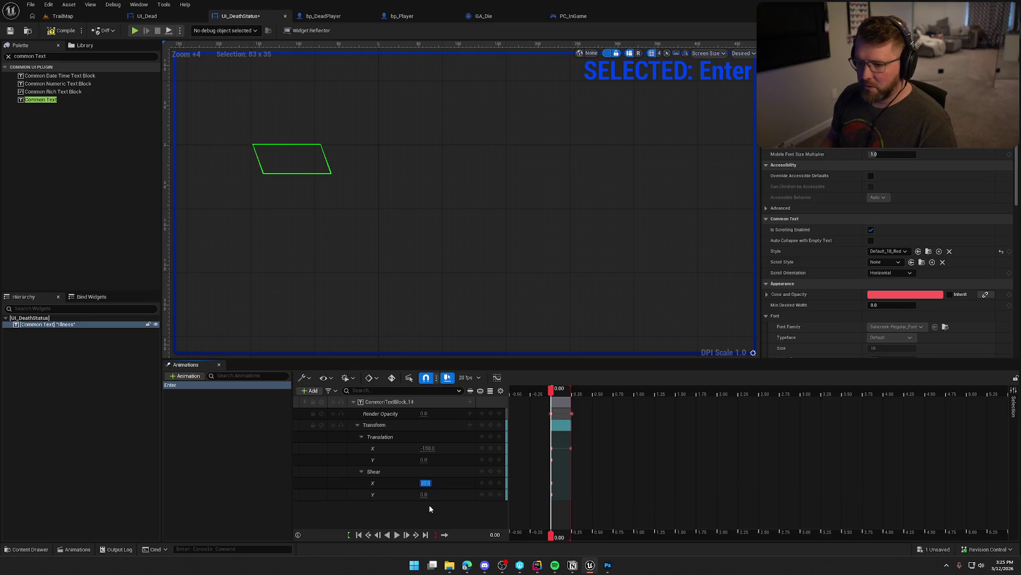
At 0.25 s, key Translation X to 10 as an overshoot.
{"action": "left_click", "coordinate": [398, 534]}
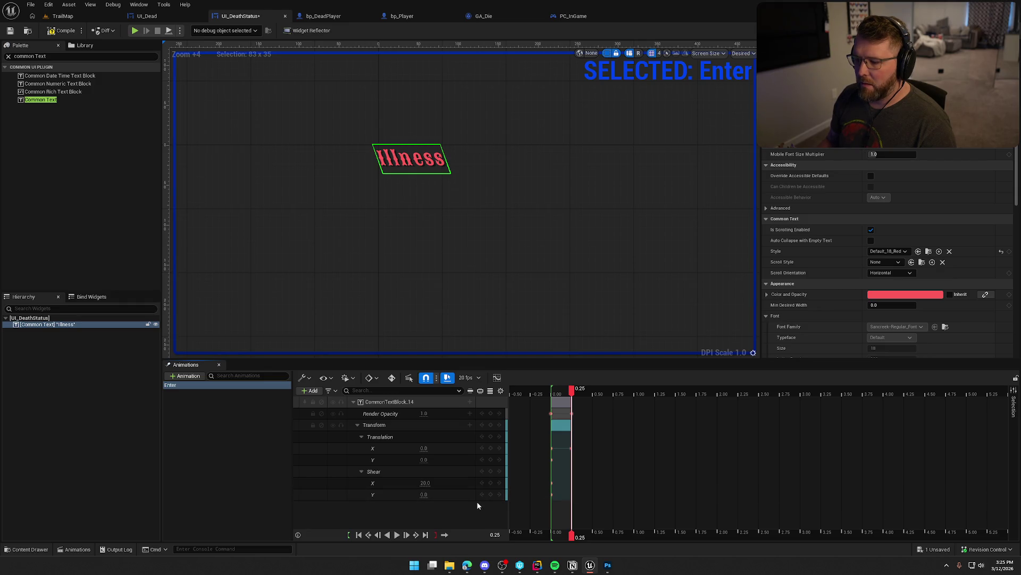
{"action": "left_click_drag", "start_coordinate": [433, 452], "coordinate": [457, 448]}
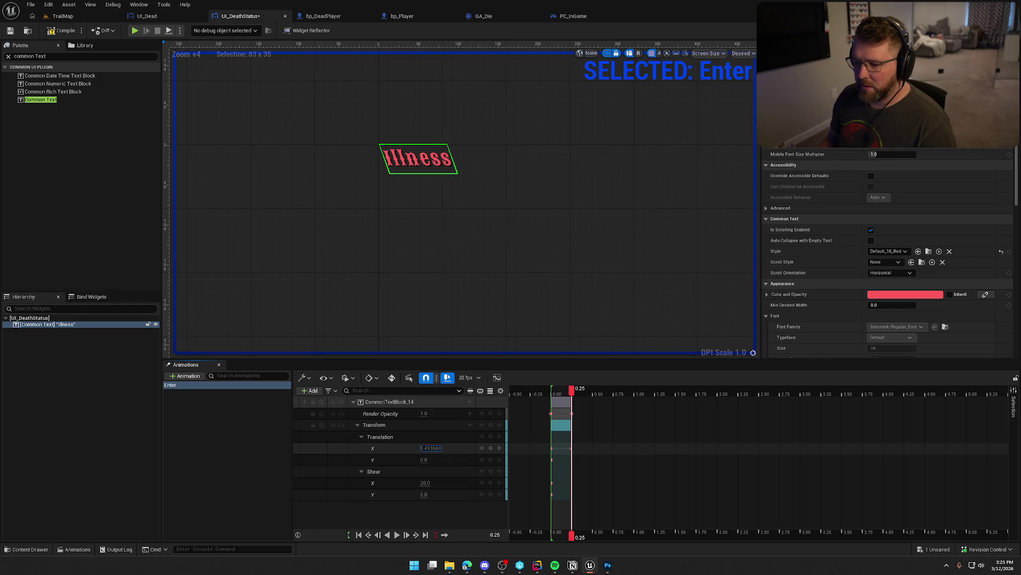
{"action": "left_click", "coordinate": [431, 448]}
{"action": "type", "text": "0"}
{"action": "key", "text": "Return"}
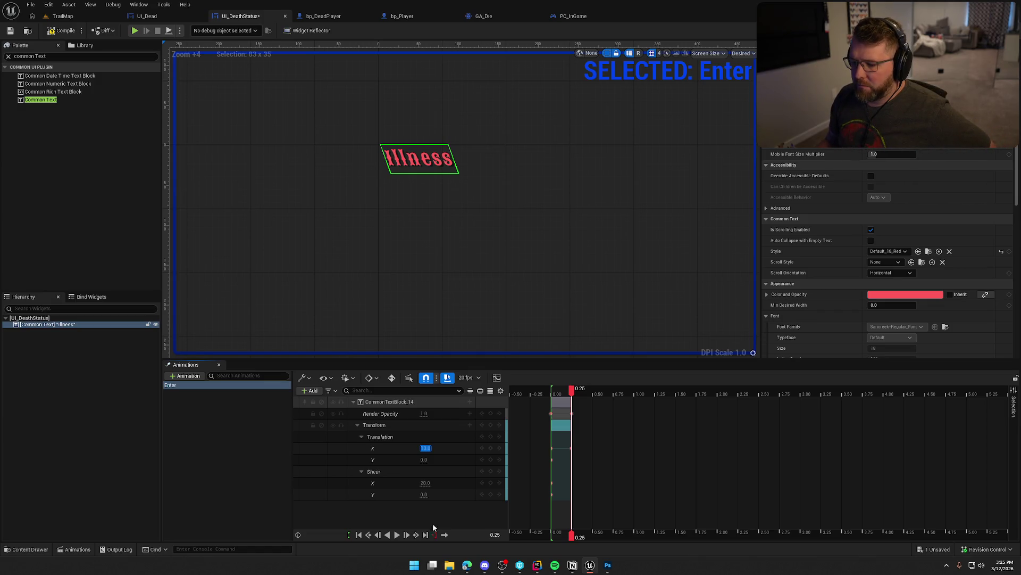
{"action": "key", "text": "Return"}
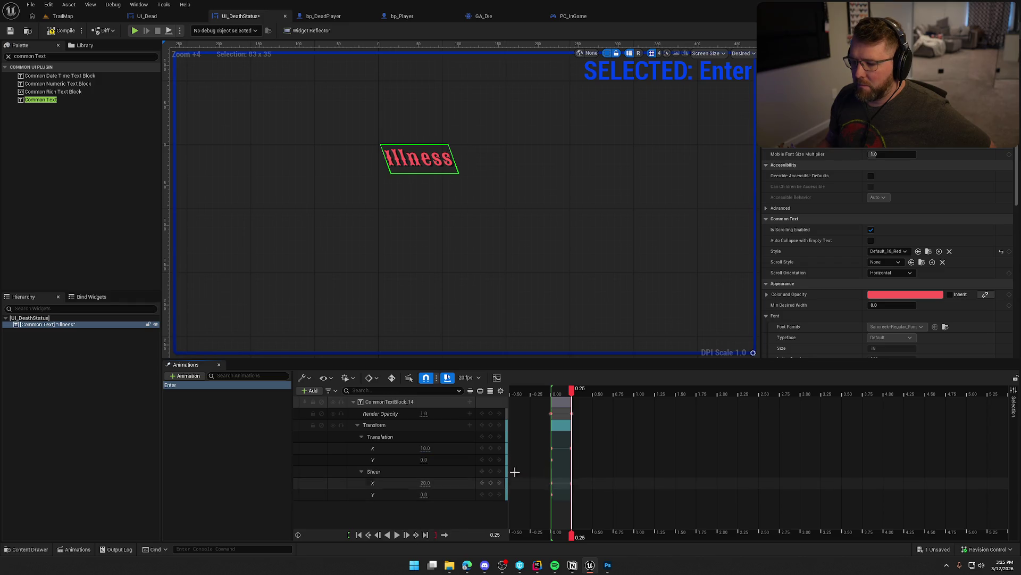
At 0.35 s, key Shear X to -10 and Translation X back to 0.
{"action": "left_click_drag", "start_coordinate": [576, 392], "coordinate": [582, 392]}
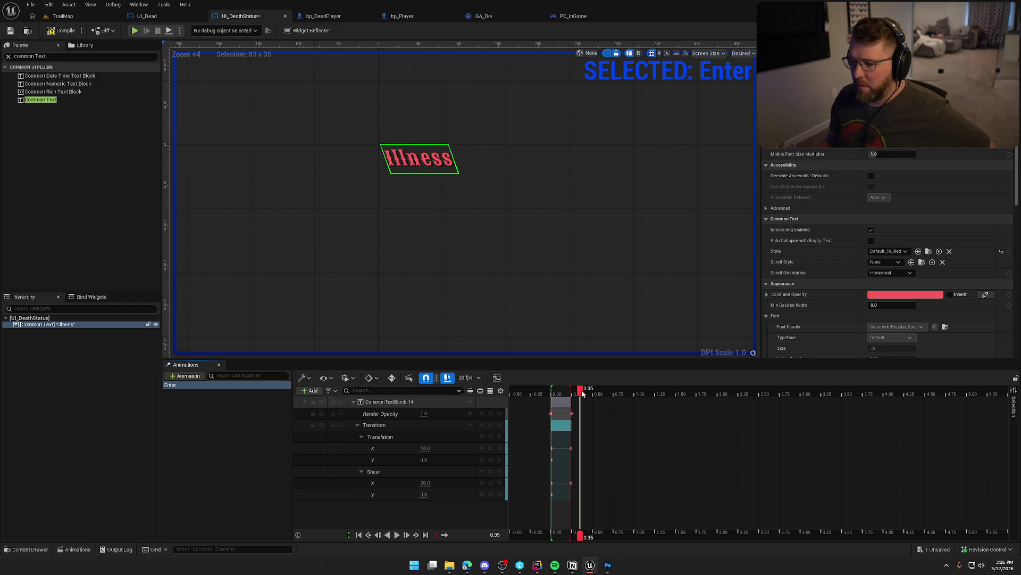
{"action": "mouse_move", "coordinate": [425, 482]}
{"action": "left_mouse_down"}
{"action": "mouse_move", "coordinate": [407, 482]}
{"action": "mouse_move", "coordinate": [425, 484]}
{"action": "left_mouse_up"}
{"action": "left_click", "coordinate": [425, 483]}
{"action": "type", "text": "-10"}
{"action": "key", "text": "Return"}
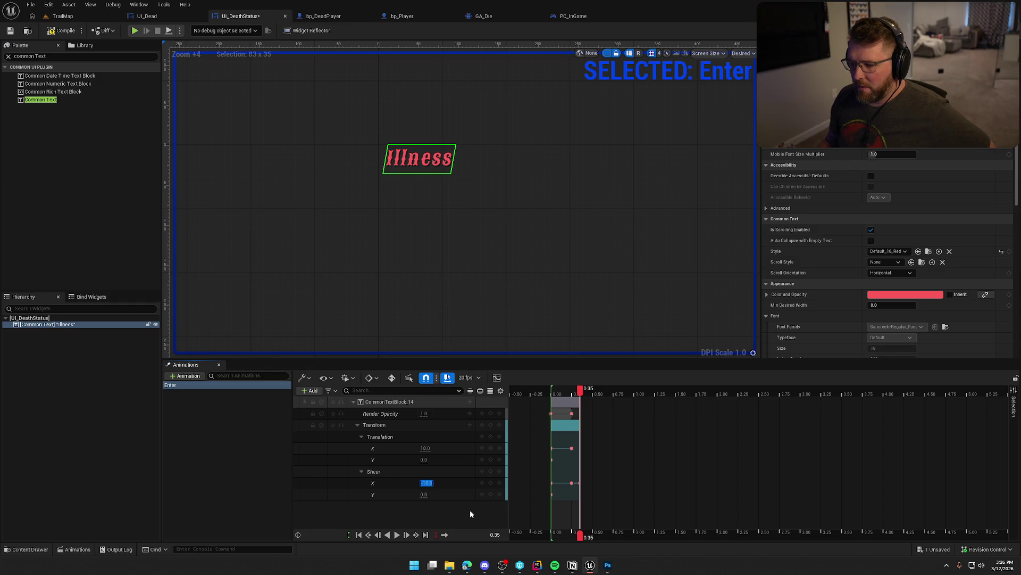
{"action": "left_click", "coordinate": [427, 449]}
{"action": "type", "text": "0"}
{"action": "key", "text": "Return"}
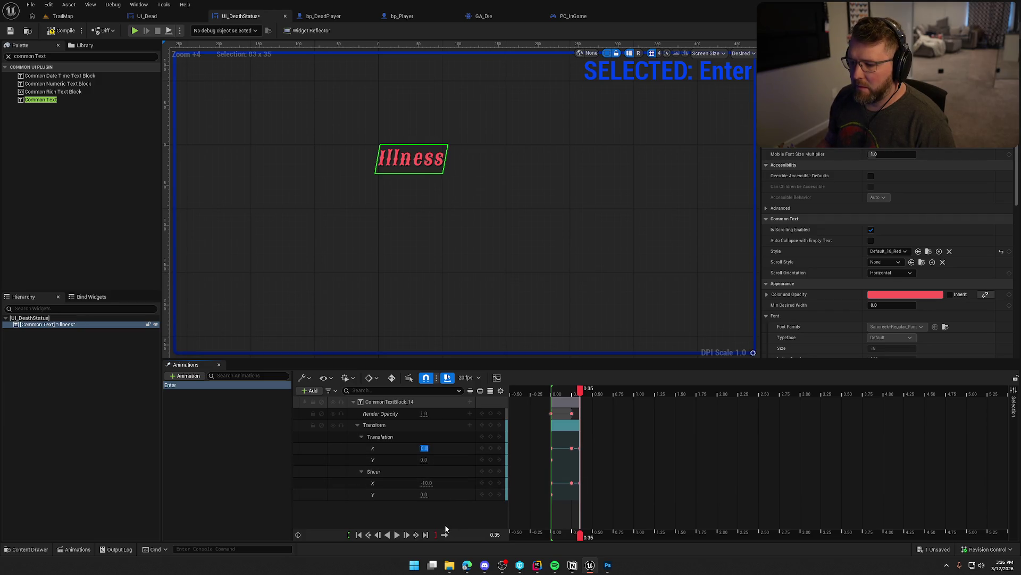
At 0.40 s, key Shear X to 0 so the text stands upright.
{"action": "left_click", "coordinate": [585, 392]}
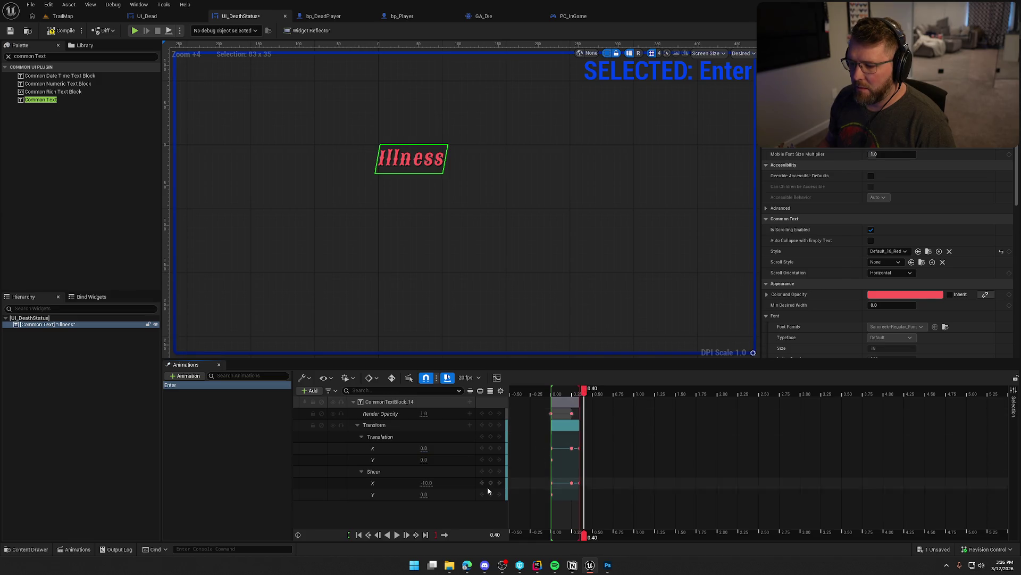
{"action": "left_click", "coordinate": [429, 483]}
{"action": "type", "text": "0"}
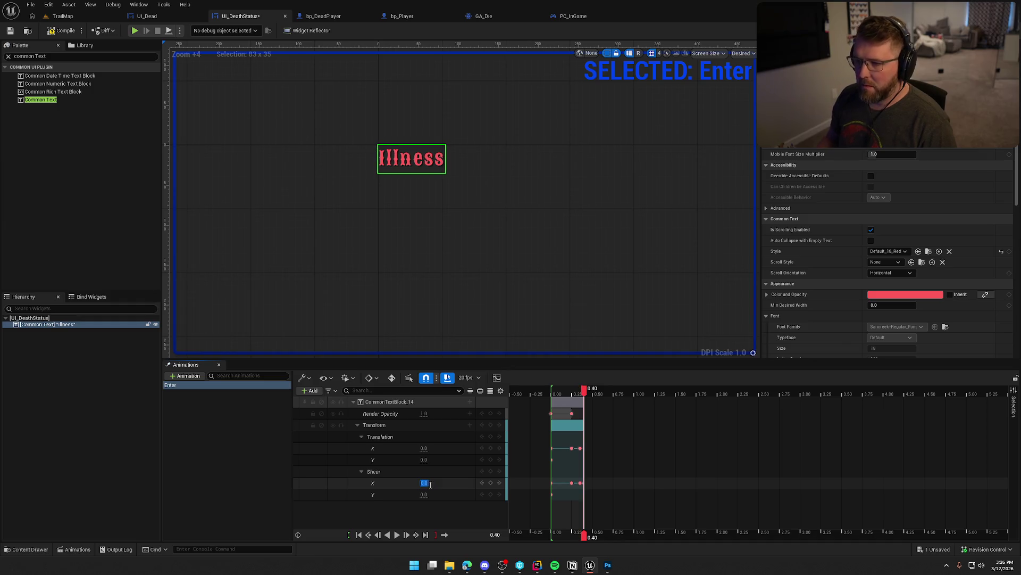
{"action": "key", "text": "Return"}
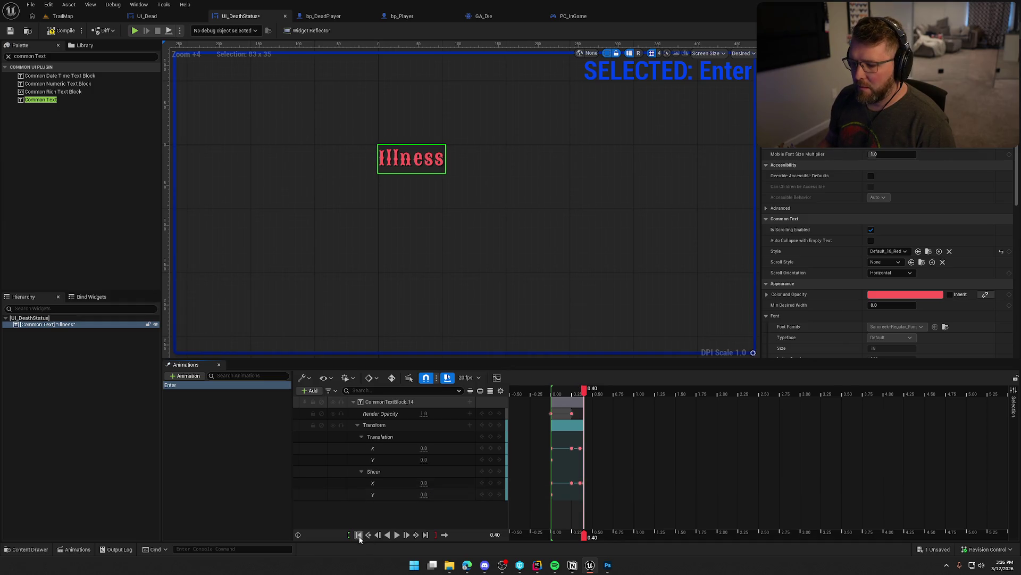
Rewind and replay the Enter animation several times to preview it.
{"action": "left_click", "coordinate": [358, 534]}
{"action": "left_click", "coordinate": [396, 534]}
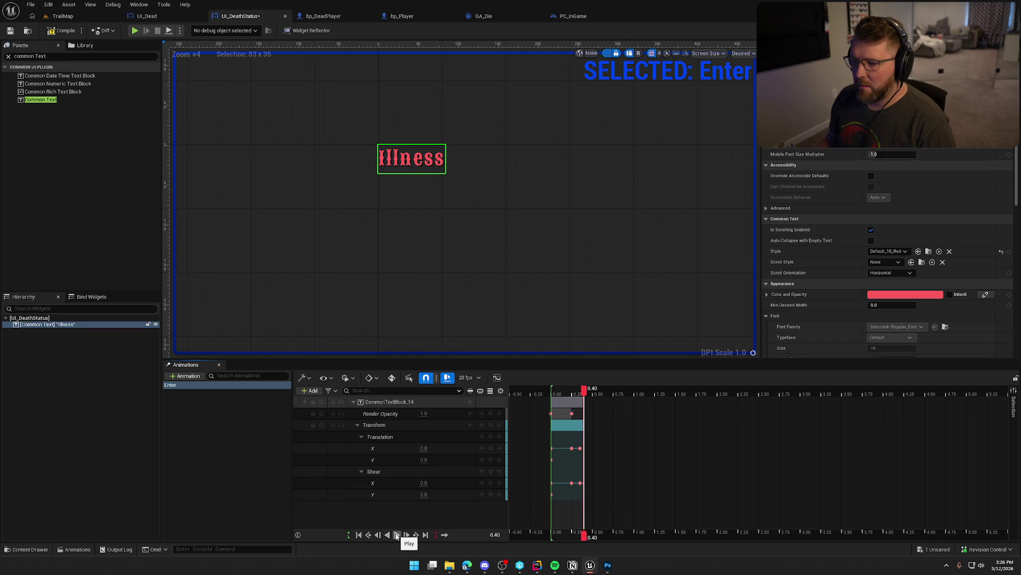
{"action": "left_click", "coordinate": [396, 535]}
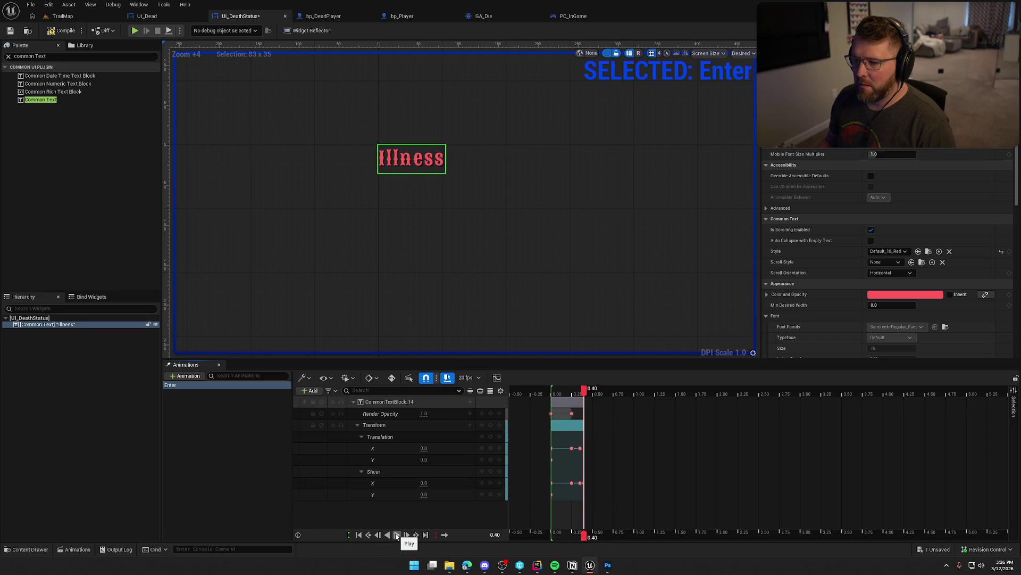
{"action": "left_click", "coordinate": [397, 535]}
{"action": "left_click", "coordinate": [396, 535]}
{"action": "left_click", "coordinate": [197, 449]}
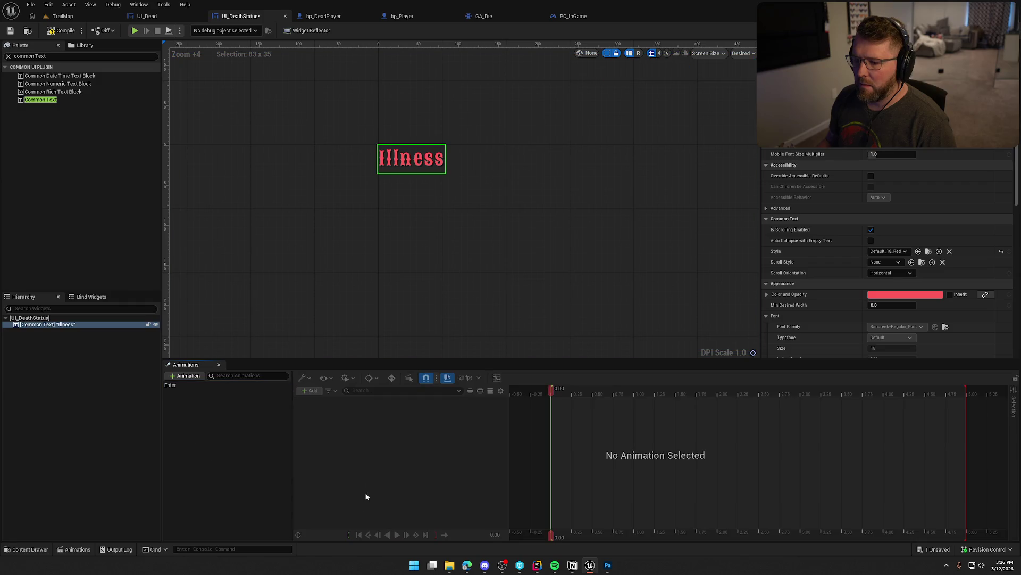
{"action": "left_click", "coordinate": [187, 385]}
{"action": "left_click", "coordinate": [397, 535]}
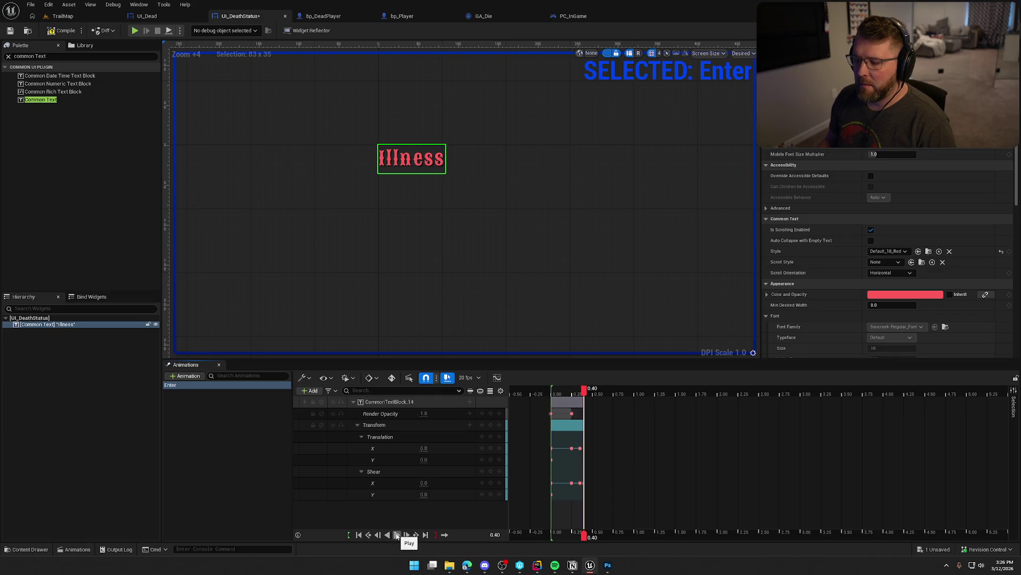
{"action": "mouse_move", "coordinate": [584, 394]}
{"action": "left_mouse_down"}
{"action": "mouse_move", "coordinate": [553, 400]}
{"action": "mouse_move", "coordinate": [574, 402]}
{"action": "left_mouse_up"}
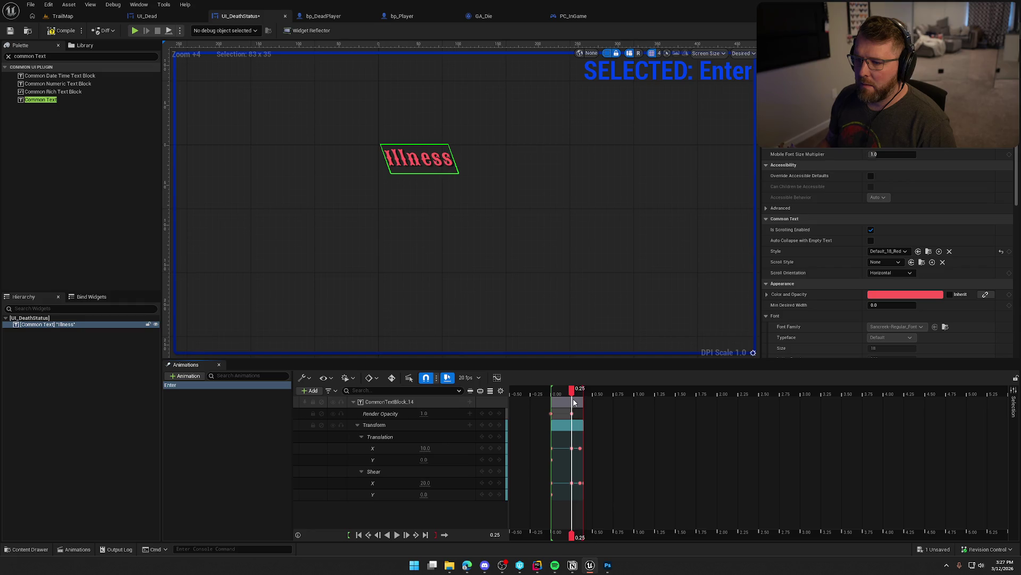
Key Shear X to 0 at 0.25 s so the text is upright there.
{"action": "mouse_move", "coordinate": [574, 403]}
{"action": "left_mouse_down"}
{"action": "mouse_move", "coordinate": [556, 403]}
{"action": "mouse_move", "coordinate": [572, 403]}
{"action": "left_mouse_up"}
{"action": "left_click", "coordinate": [425, 483]}
{"action": "type", "text": "0"}
{"action": "key", "text": "Return"}
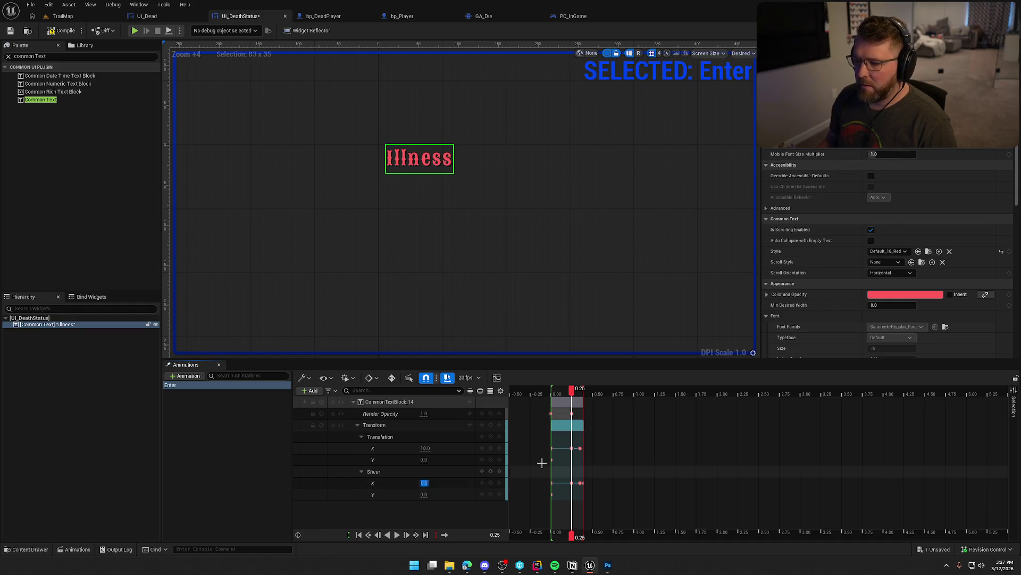
Replay the Enter animation, then stretch the text section's end out to 0.50 seconds.
{"action": "mouse_move", "coordinate": [572, 391]}
{"action": "left_mouse_down"}
{"action": "mouse_move", "coordinate": [557, 396]}
{"action": "mouse_move", "coordinate": [581, 398]}
{"action": "mouse_move", "coordinate": [555, 398]}
{"action": "mouse_move", "coordinate": [590, 400]}
{"action": "mouse_move", "coordinate": [554, 399]}
{"action": "mouse_move", "coordinate": [589, 405]}
{"action": "left_mouse_up"}
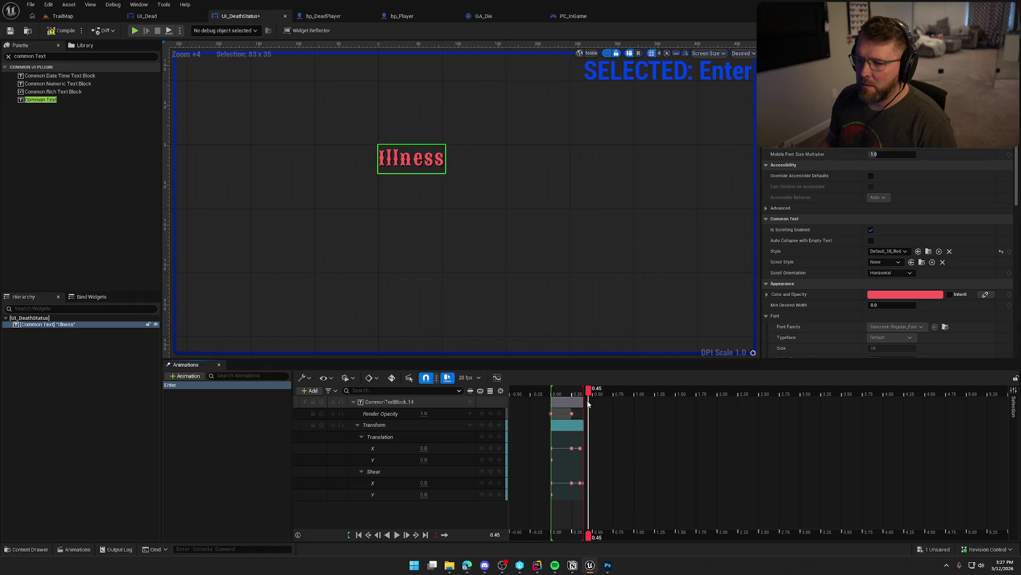
{"action": "left_click", "coordinate": [359, 534]}
{"action": "left_click", "coordinate": [397, 534]}
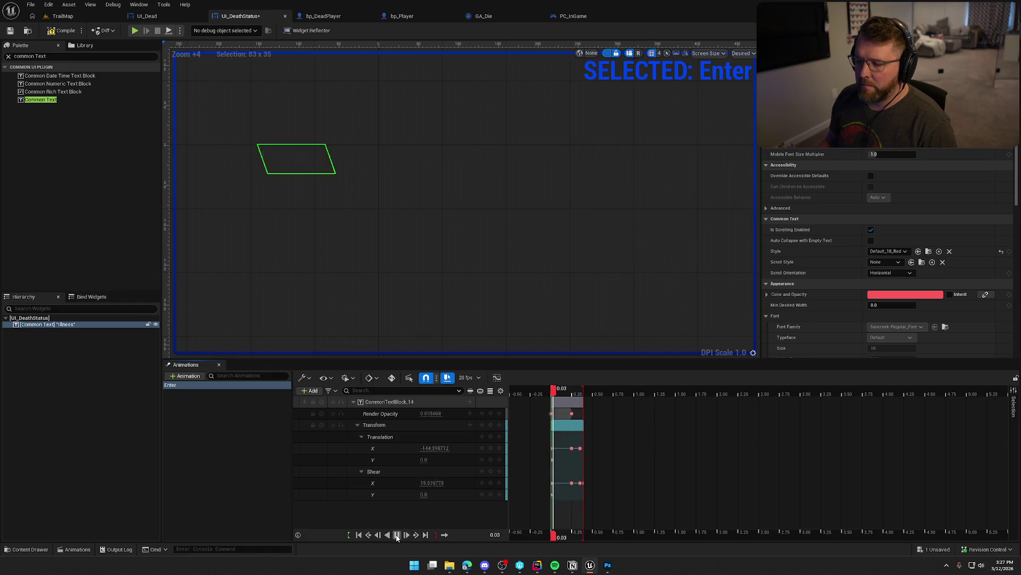
{"action": "left_click", "coordinate": [397, 535]}
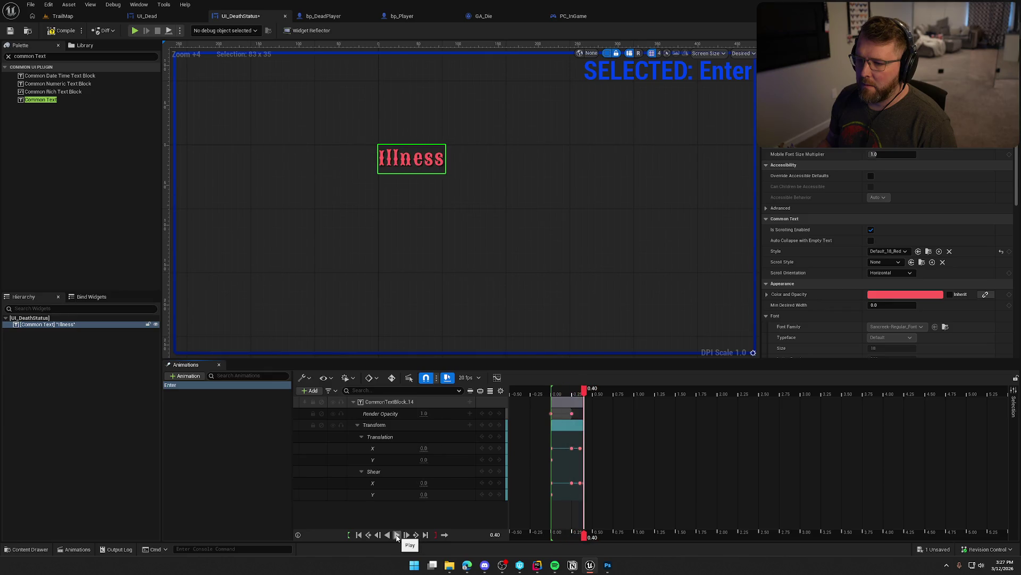
{"action": "left_click", "coordinate": [397, 535]}
{"action": "left_click", "coordinate": [397, 535]}
{"action": "left_click", "coordinate": [397, 534]}
{"action": "left_click", "coordinate": [397, 535]}
{"action": "left_click", "coordinate": [397, 534]}
{"action": "mouse_move", "coordinate": [587, 394]}
{"action": "left_mouse_down"}
{"action": "mouse_move", "coordinate": [579, 394]}
{"action": "mouse_move", "coordinate": [592, 393]}
{"action": "left_mouse_up"}
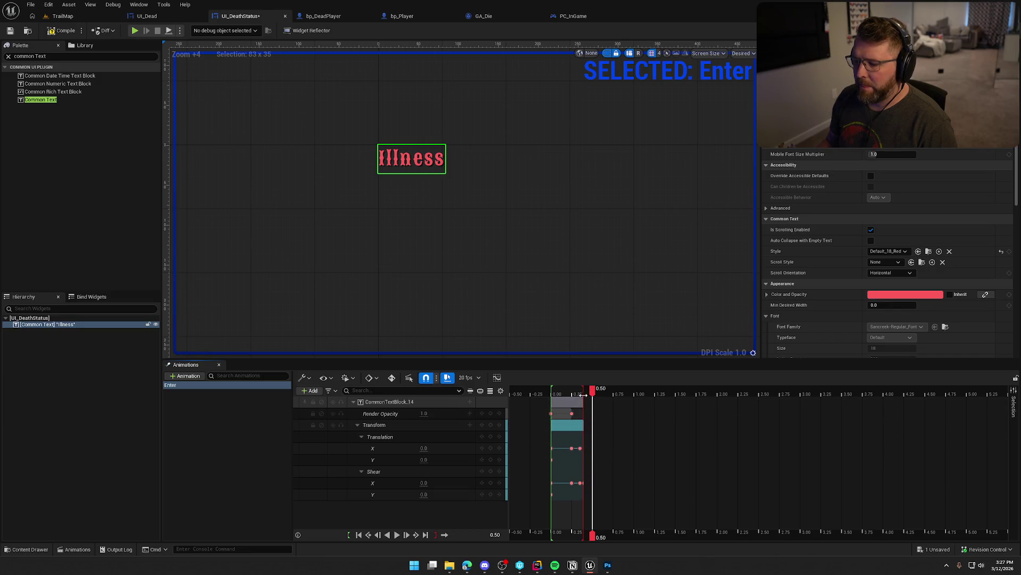
{"action": "left_click_drag", "start_coordinate": [584, 395], "coordinate": [593, 395]}
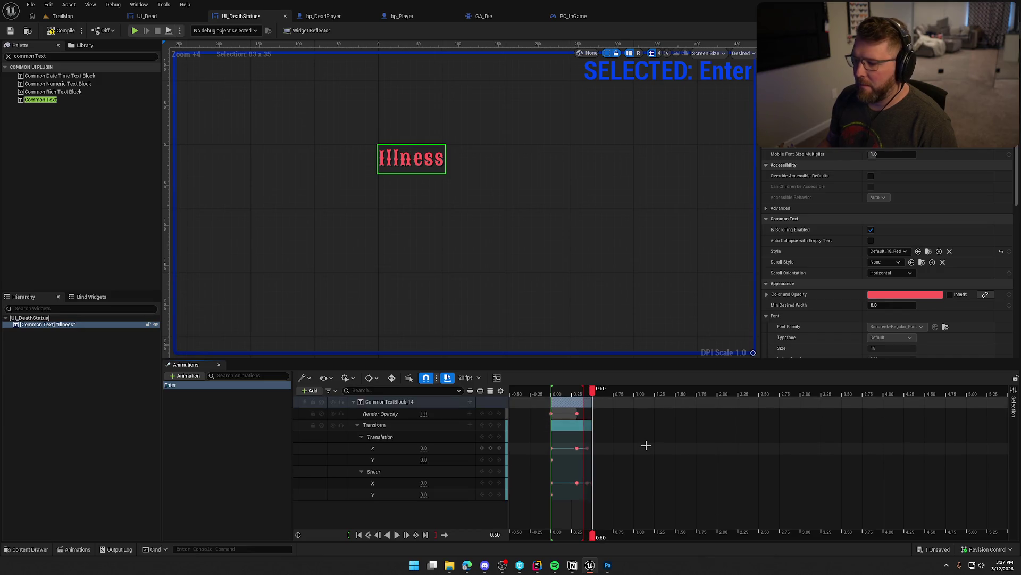
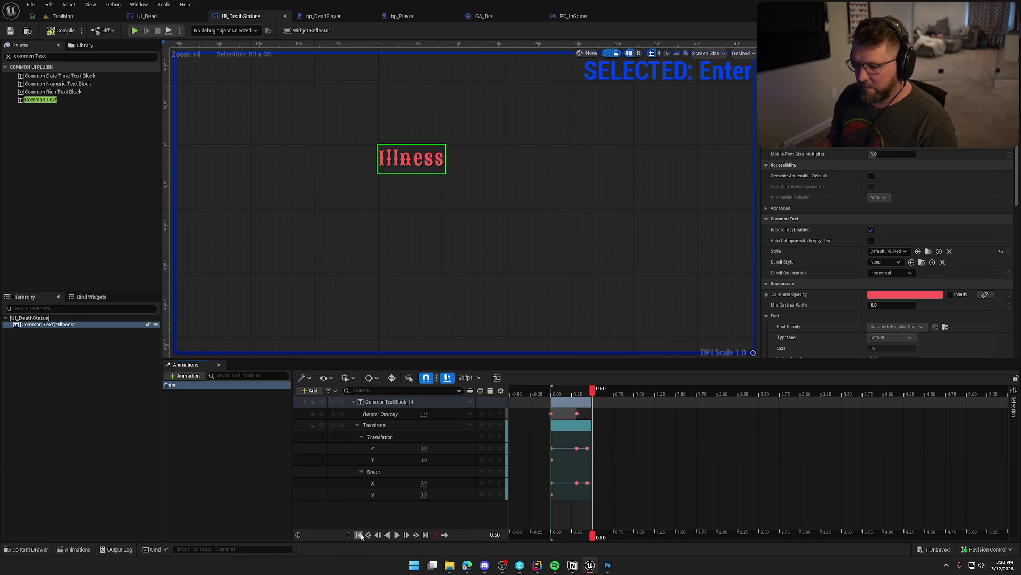
Rewind and repeatedly replay the Enter animation to check the Illness text's shake and fade-in.
{"action": "left_click", "coordinate": [359, 534]}
{"action": "left_click", "coordinate": [403, 534]}
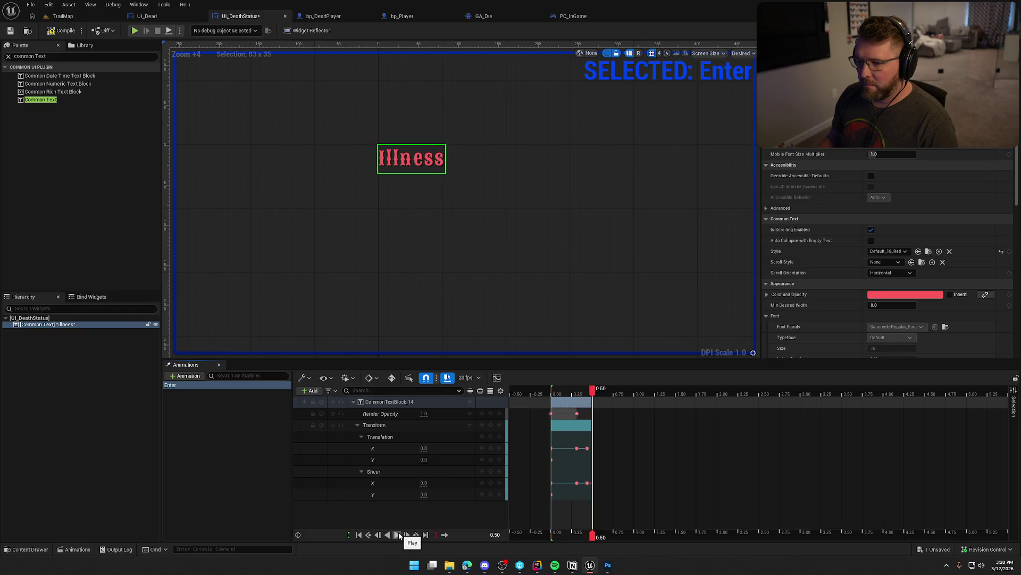
{"action": "left_click", "coordinate": [398, 535]}
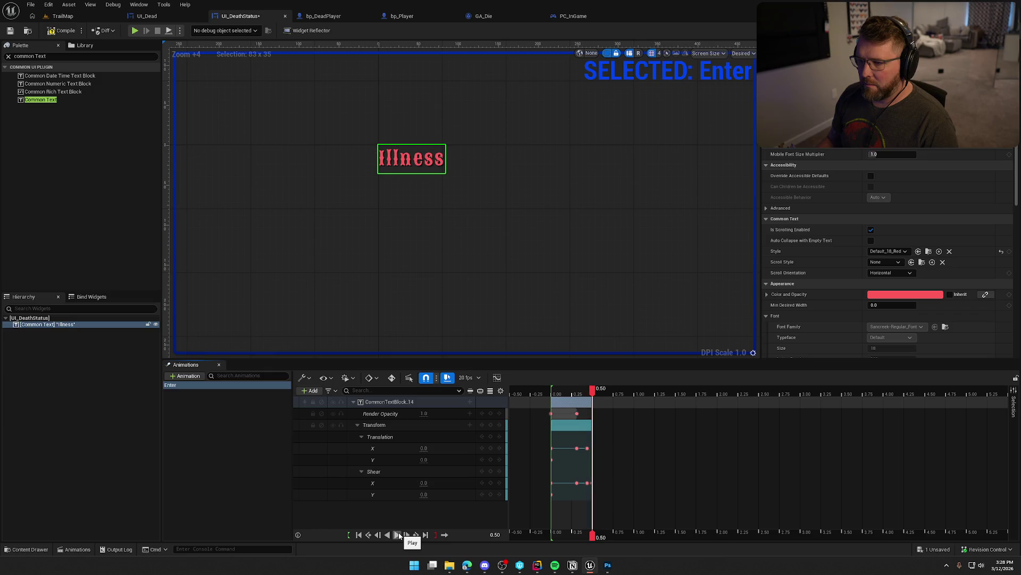
{"action": "left_click", "coordinate": [398, 535]}
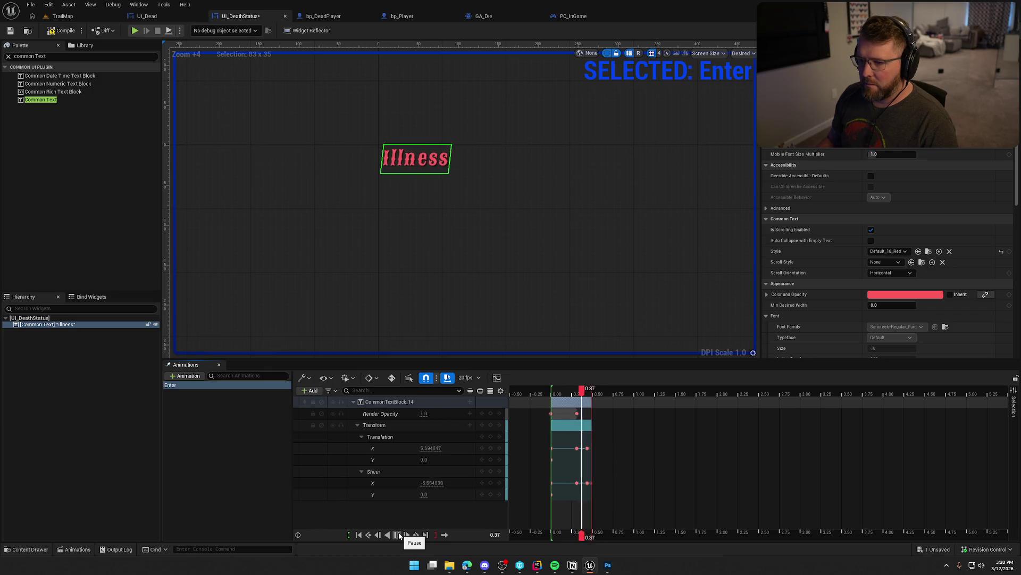
{"action": "left_click", "coordinate": [398, 534]}
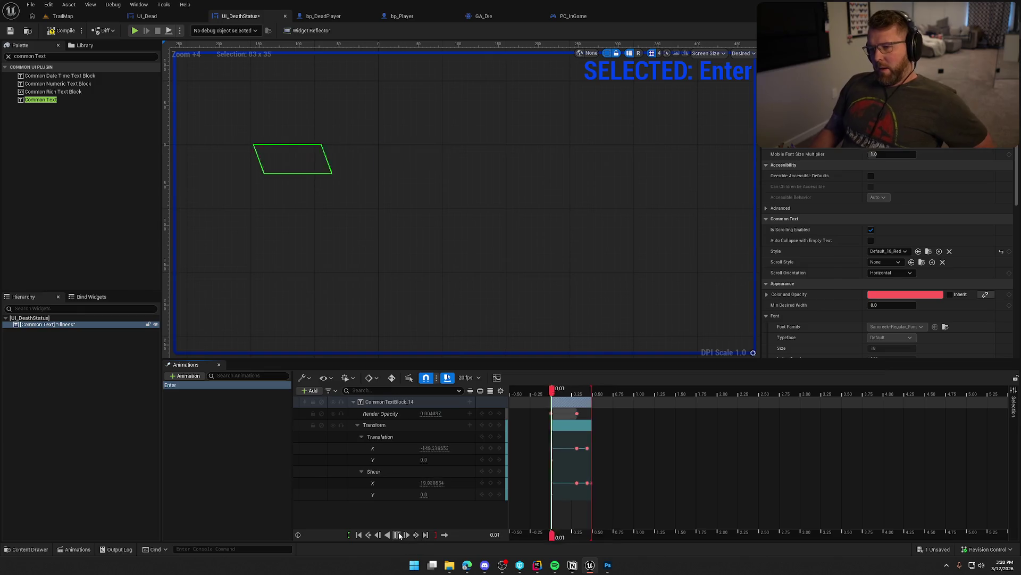
{"action": "left_click", "coordinate": [399, 535]}
{"action": "left_click", "coordinate": [399, 534]}
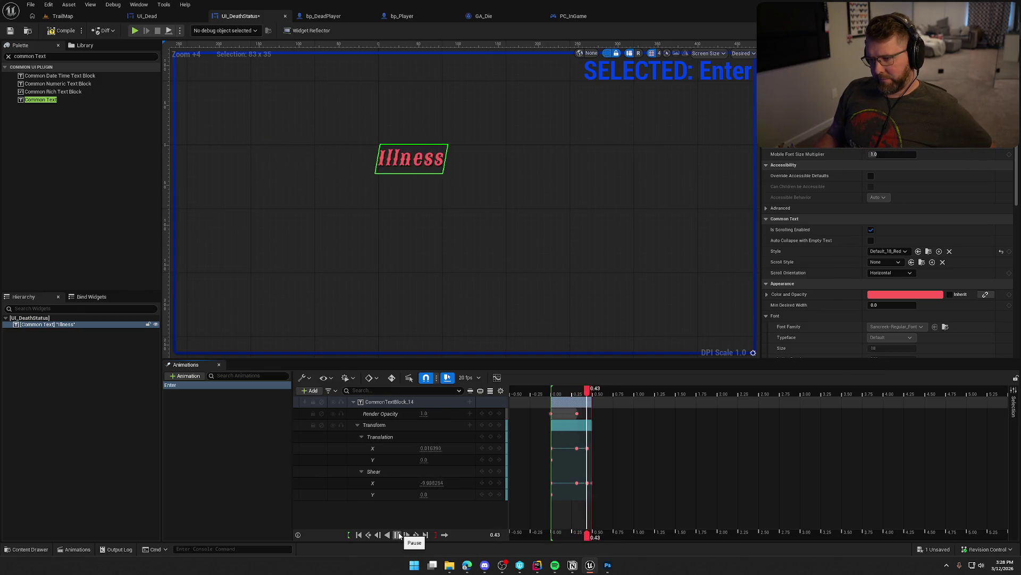
{"action": "left_click", "coordinate": [399, 535]}
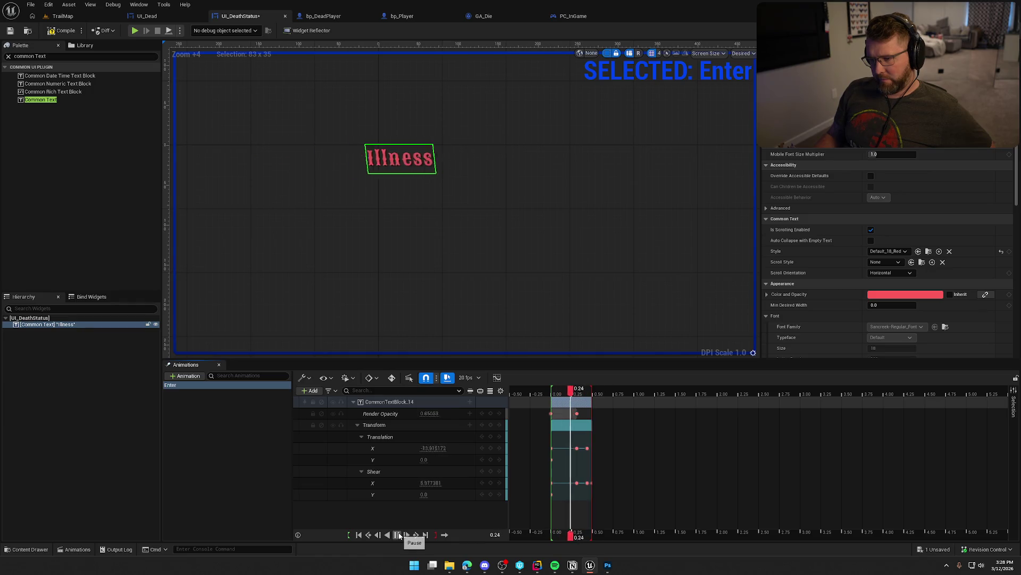
{"action": "left_click", "coordinate": [398, 535]}
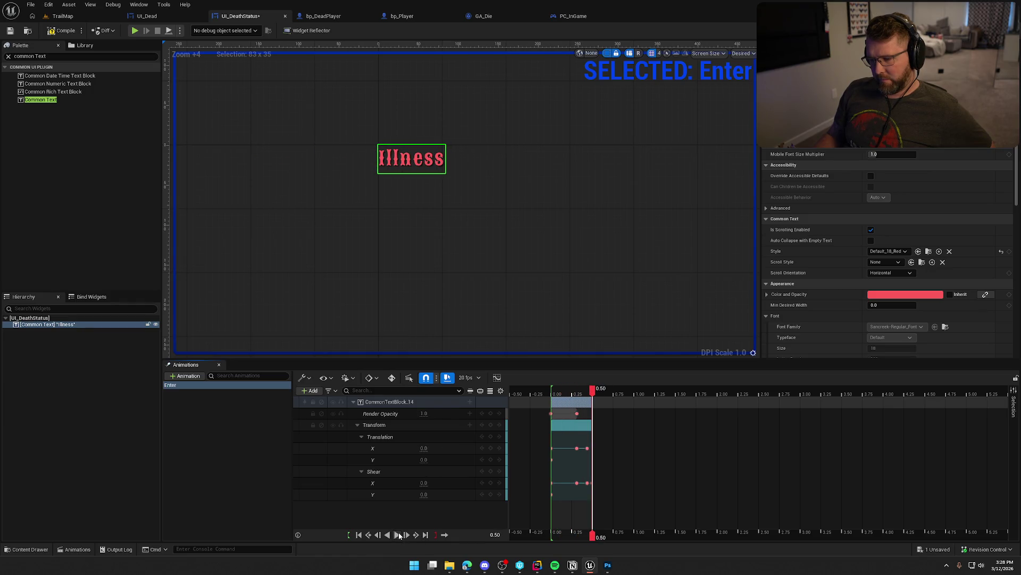
{"action": "left_click", "coordinate": [399, 534]}
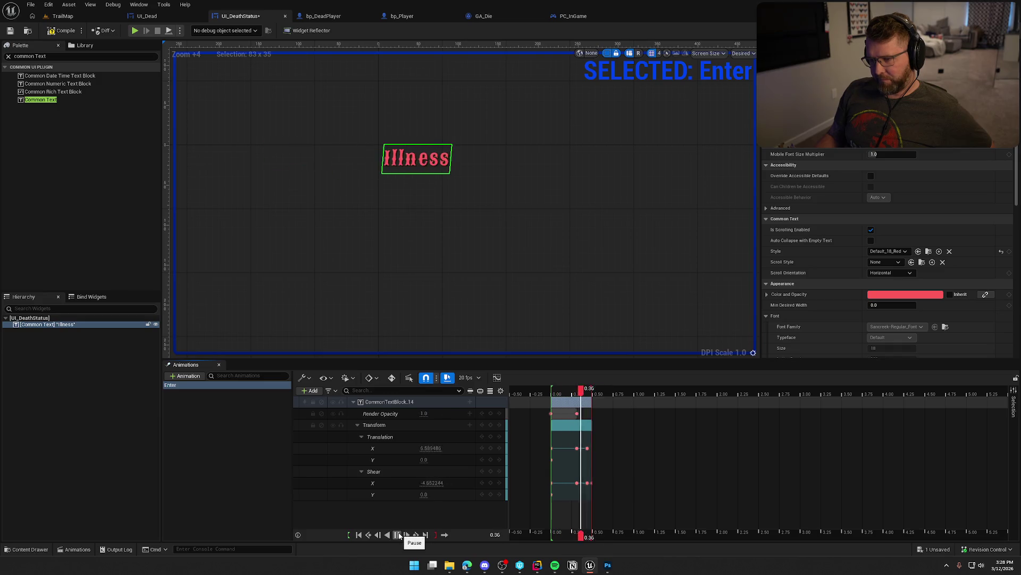
{"action": "left_click", "coordinate": [398, 534]}
{"action": "left_click", "coordinate": [398, 535]}
{"action": "left_click", "coordinate": [398, 535]}
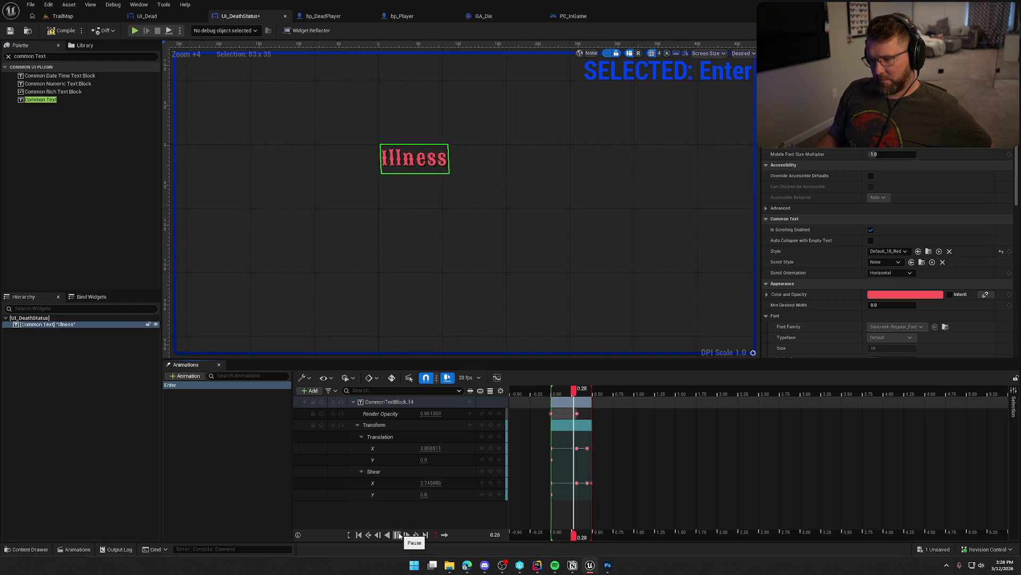
Watch the Enter animation one last time and save UI_DeathStatus.
{"action": "left_click", "coordinate": [399, 534]}
{"action": "left_click", "coordinate": [193, 410]}
{"action": "key", "text": "ctrl+s"}
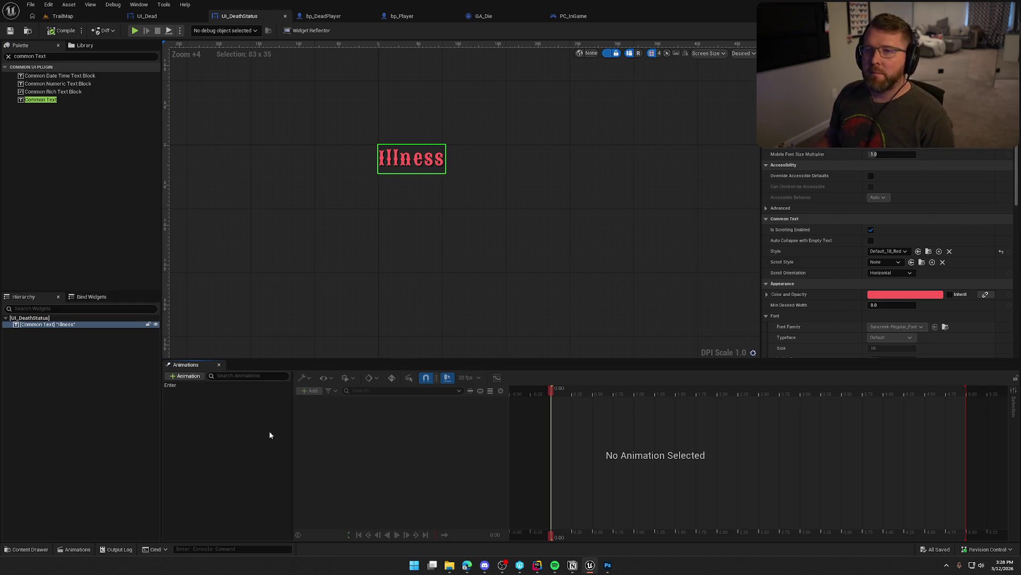
In the Event Graph, delete Event Pre Construct and Event Tick and move Event Construct up.
{"action": "key", "text": "ctrl+shift+g"}
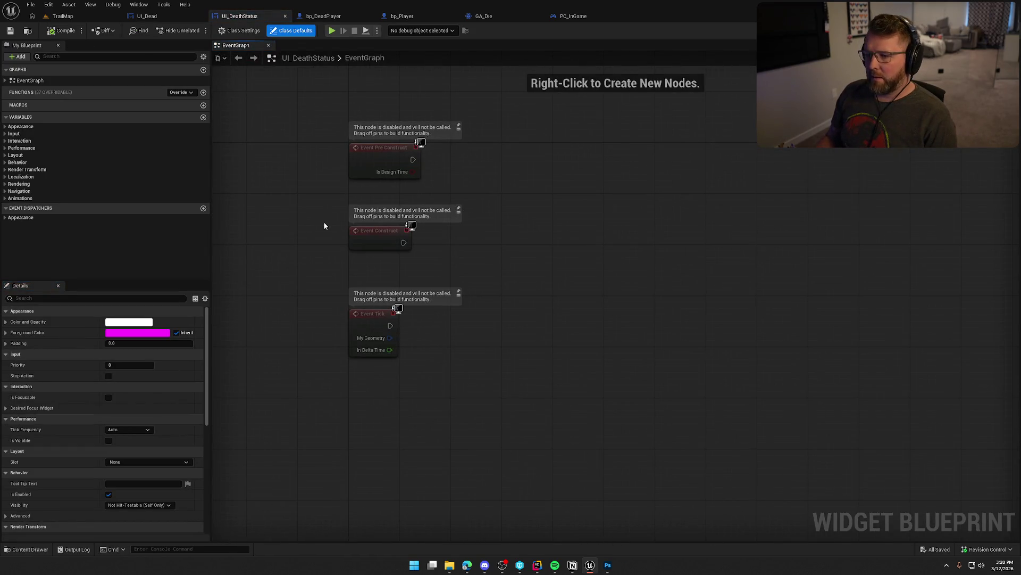
{"action": "key", "text": "Delete"}
{"action": "left_click_drag", "start_coordinate": [457, 365], "coordinate": [289, 318]}
{"action": "key", "text": "Delete"}
{"action": "left_click_drag", "start_coordinate": [369, 233], "coordinate": [366, 157]}
Add an Enter getter feeding Play Animation Forward, driven by Event Construct.
{"action": "left_click", "coordinate": [394, 243]}
{"action": "left_click", "coordinate": [5, 198]}
{"action": "mouse_move", "coordinate": [123, 205]}
{"action": "left_mouse_down"}
{"action": "mouse_move", "coordinate": [208, 215]}
{"action": "mouse_move", "coordinate": [391, 181]}
{"action": "mouse_move", "coordinate": [458, 185]}
{"action": "left_mouse_up"}
{"action": "type", "text": "play"}
{"action": "key", "text": "Down"}
{"action": "key", "text": "Return"}
{"action": "mouse_move", "coordinate": [404, 159]}
{"action": "left_mouse_down"}
{"action": "mouse_move", "coordinate": [464, 203]}
{"action": "mouse_move", "coordinate": [492, 160]}
{"action": "mouse_move", "coordinate": [489, 143]}
{"action": "left_mouse_up"}
Nudge the Enter getter into place and save UI_DeathStatus.
{"action": "left_click", "coordinate": [470, 103]}
{"action": "left_click_drag", "start_coordinate": [388, 182], "coordinate": [407, 182]}
{"action": "left_click", "coordinate": [406, 266]}
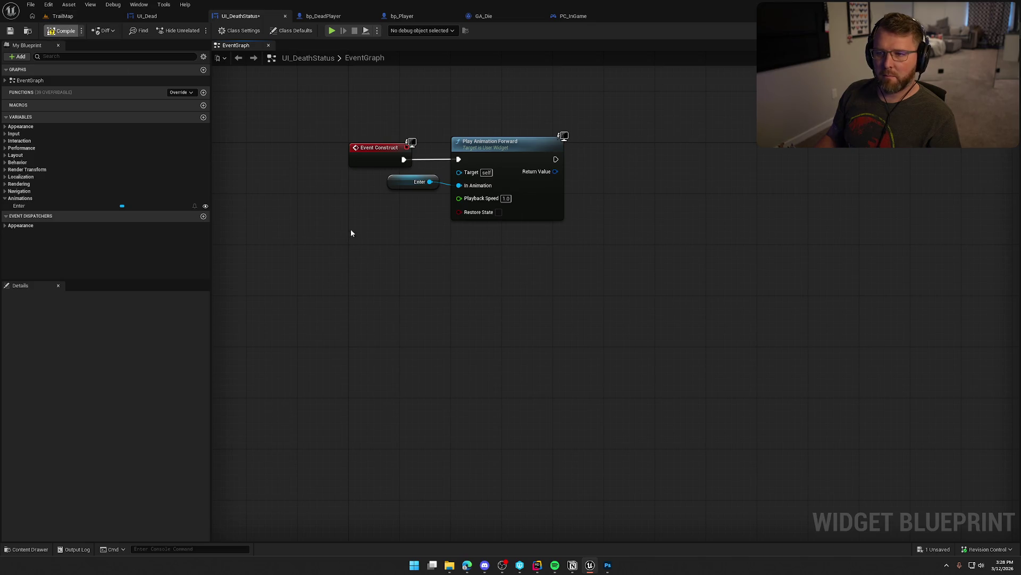
{"action": "key", "text": "ctrl+s"}
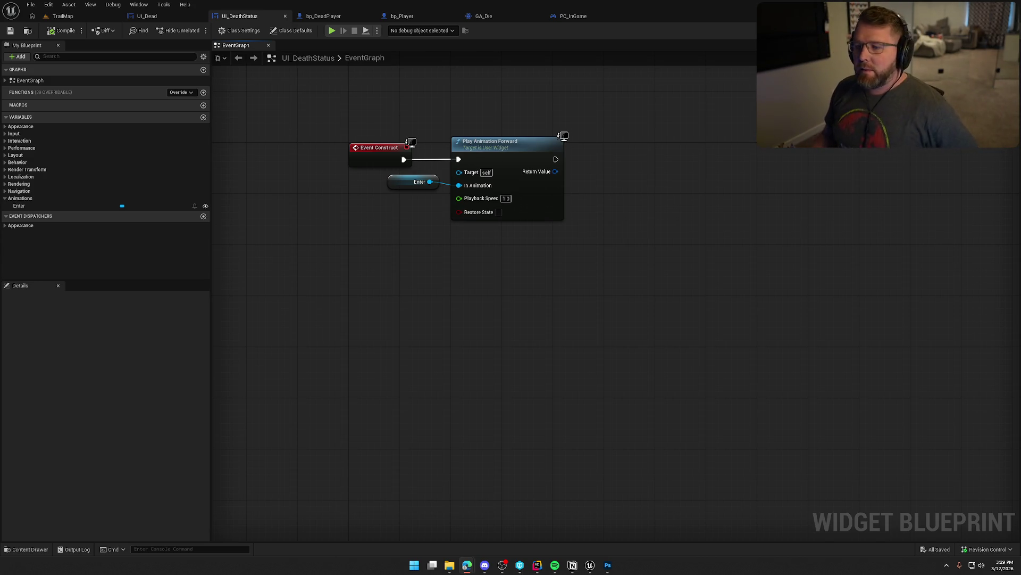
Return to Unreal Engine and bring up the UI_Dead widget's Designer view.
{"action": "left_click", "coordinate": [370, 236]}
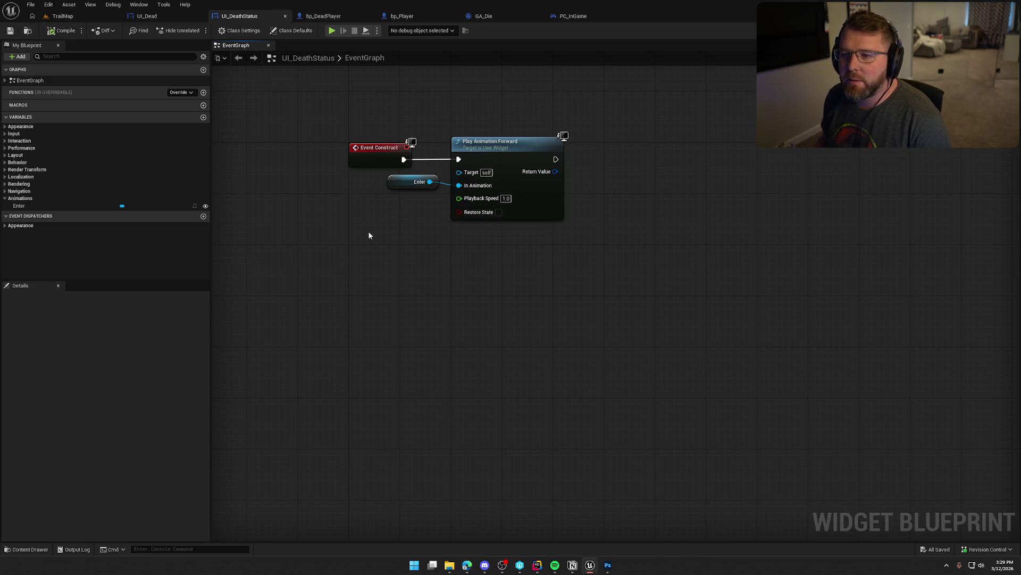
{"action": "left_click", "coordinate": [147, 16]}
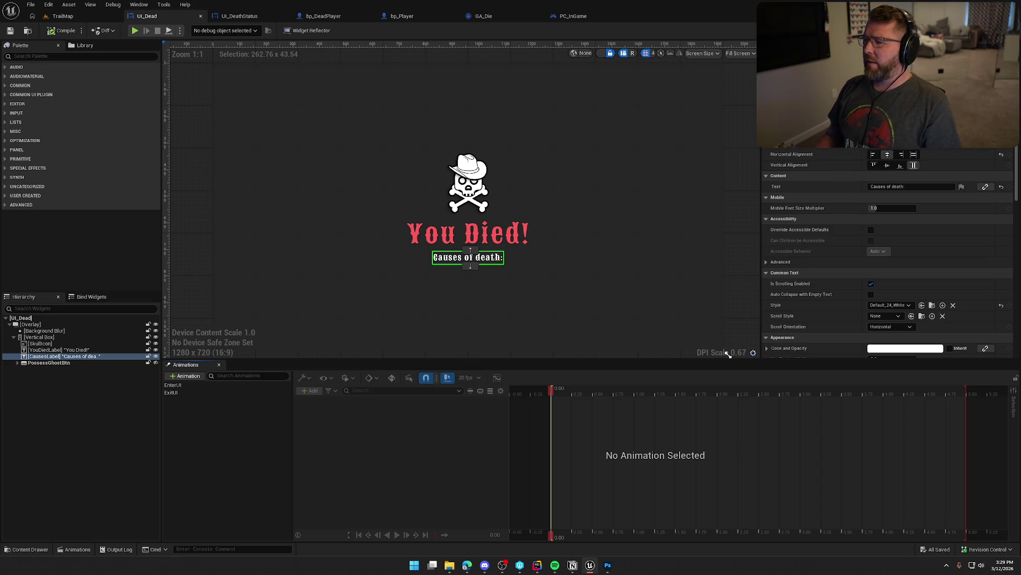
In UI_Dead's Event Graph, add Set Timer by Event after the animation's Finished pin.
{"action": "left_click", "coordinate": [1000, 30]}
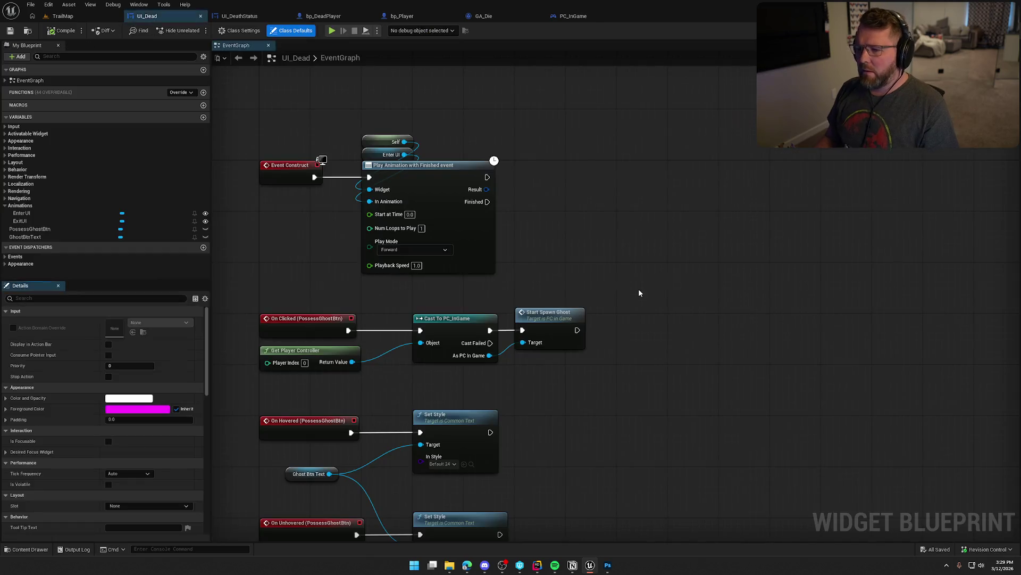
{"action": "left_click_drag", "start_coordinate": [392, 194], "coordinate": [468, 190]}
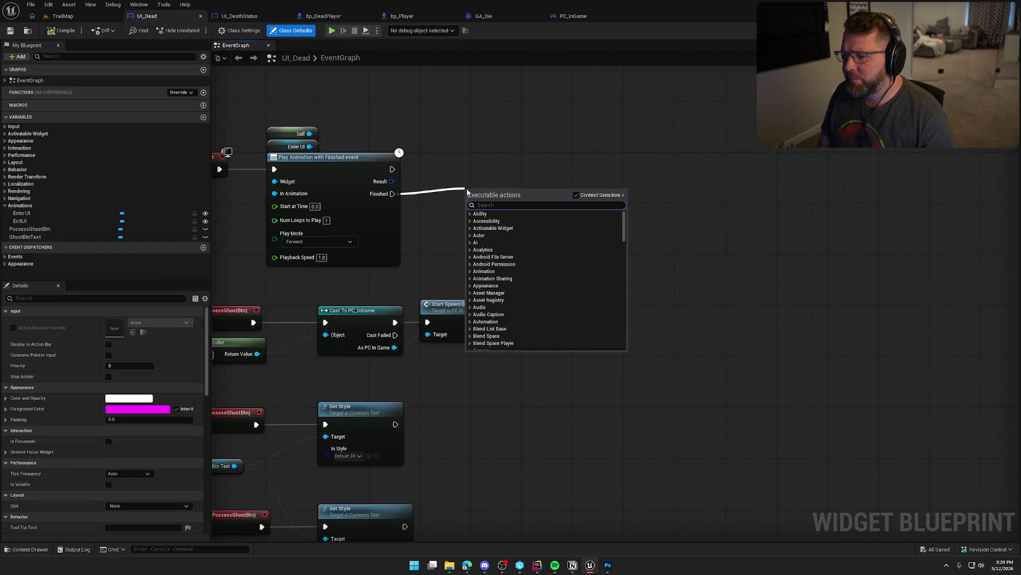
{"action": "type", "text": "start time"}
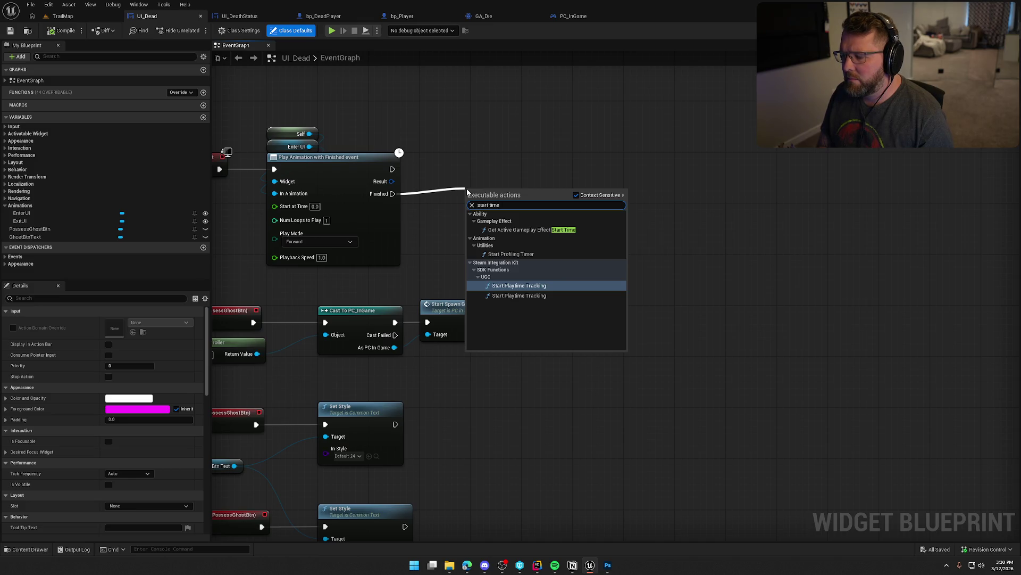
{"action": "key", "text": "BackSpace"}
{"action": "key", "text": "BackSpace"}
{"action": "key", "text": "BackSpace"}
{"action": "type", "text": "timer by even"}
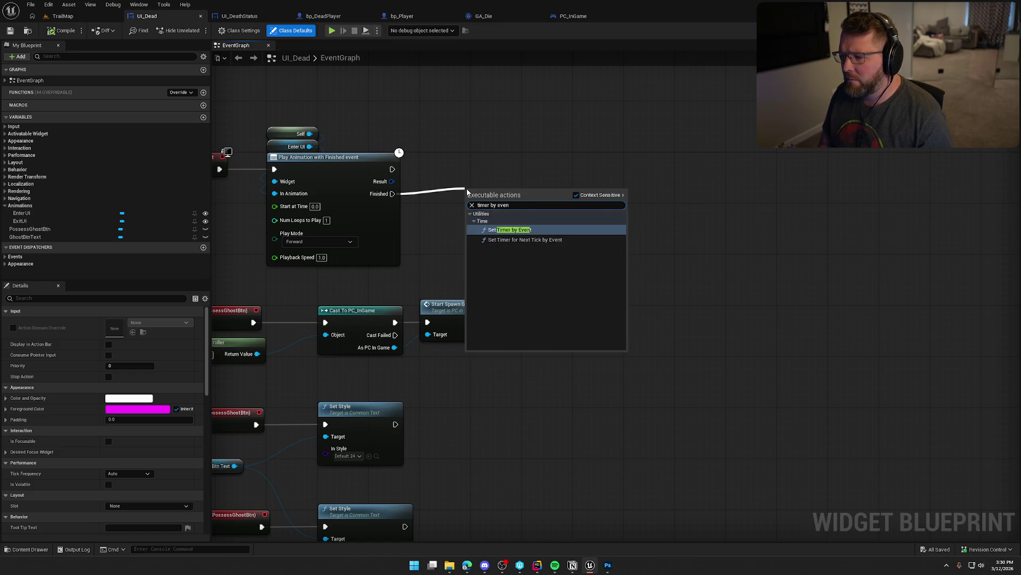
{"action": "key", "text": "Return"}
Add a Create Event node connected to the timer's Event pin.
{"action": "mouse_move", "coordinate": [601, 182]}
{"action": "left_mouse_down"}
{"action": "mouse_move", "coordinate": [658, 175]}
{"action": "mouse_move", "coordinate": [541, 212]}
{"action": "mouse_move", "coordinate": [525, 191]}
{"action": "left_mouse_up"}
{"action": "type", "text": "create"}
{"action": "key", "text": "Return"}
{"action": "left_click", "coordinate": [554, 166]}
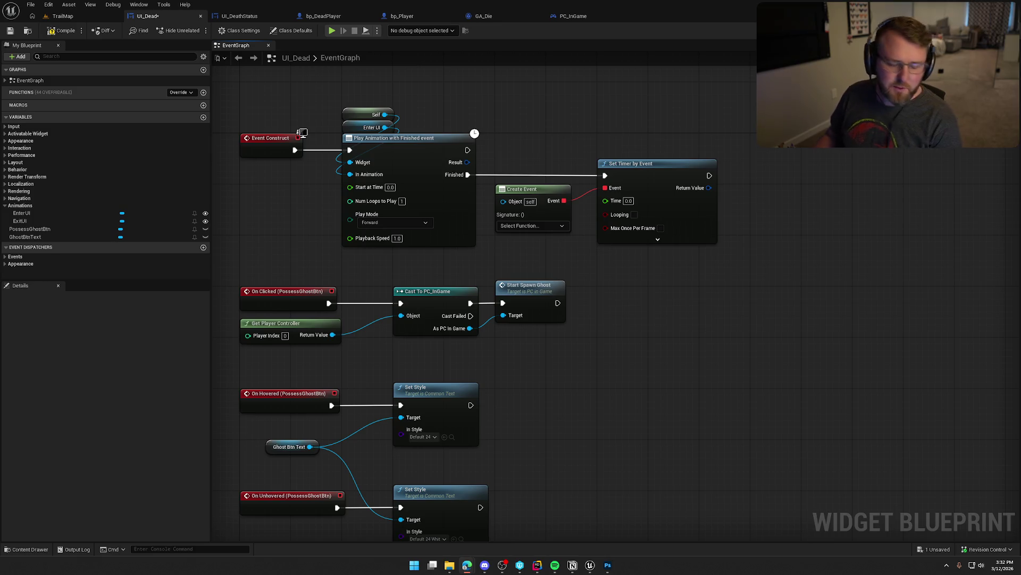
{"action": "mouse_move", "coordinate": [603, 338]}
{"action": "left_mouse_down"}
{"action": "mouse_move", "coordinate": [637, 375]}
{"action": "mouse_move", "coordinate": [630, 333]}
{"action": "left_mouse_up"}
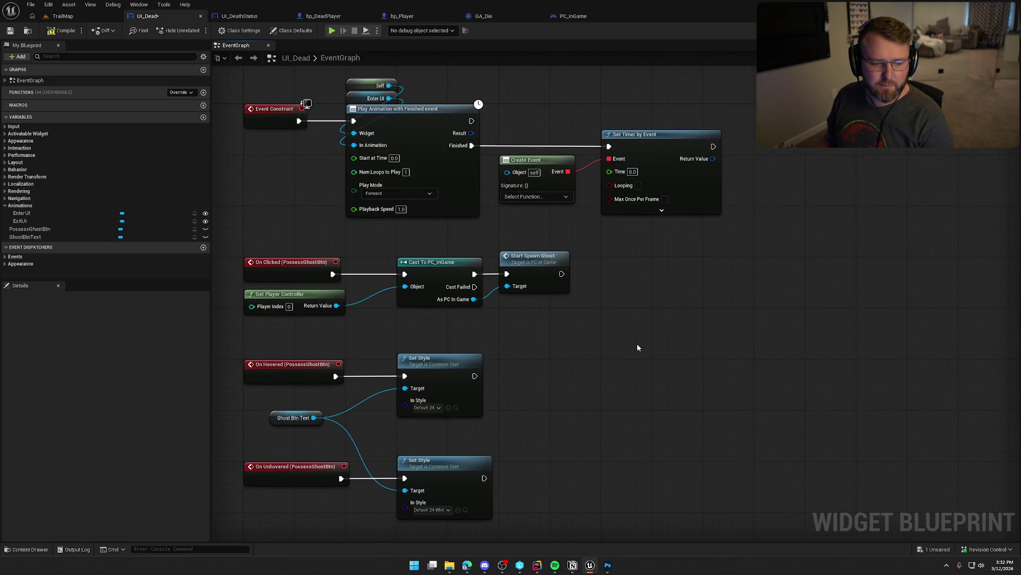
Bind Create Event to a new custom event named AddDeathStatus.
{"action": "mouse_move", "coordinate": [638, 309]}
{"action": "left_mouse_down"}
{"action": "mouse_move", "coordinate": [655, 318]}
{"action": "mouse_move", "coordinate": [641, 294]}
{"action": "left_mouse_up"}
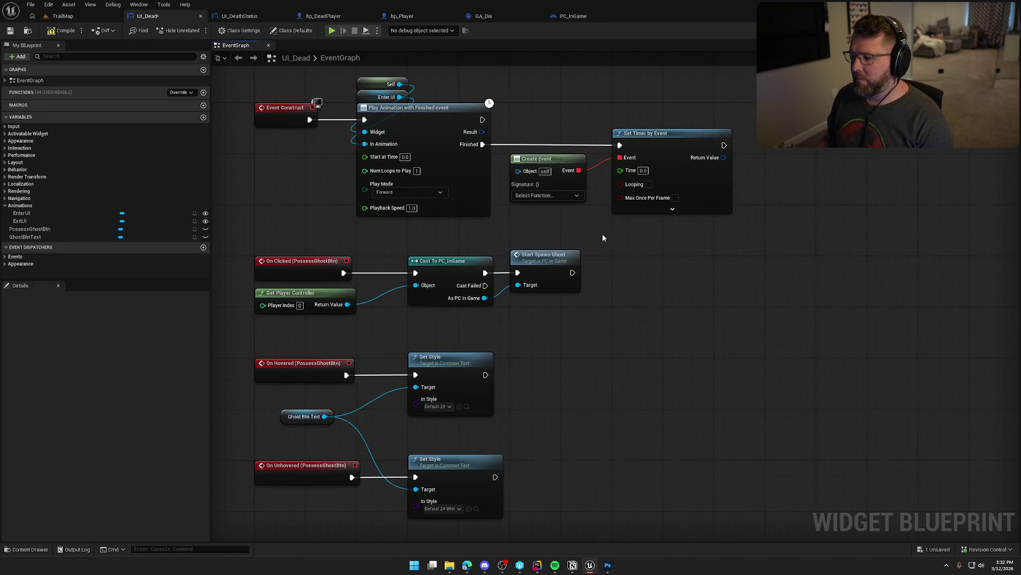
{"action": "left_click", "coordinate": [548, 195]}
{"action": "left_click", "coordinate": [564, 230]}
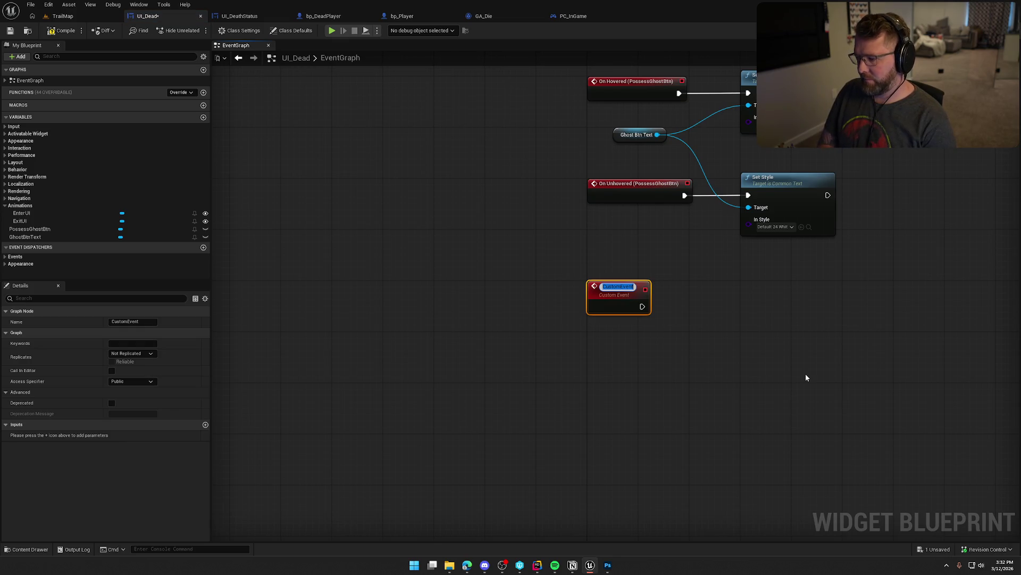
{"action": "type", "text": "Ad"}
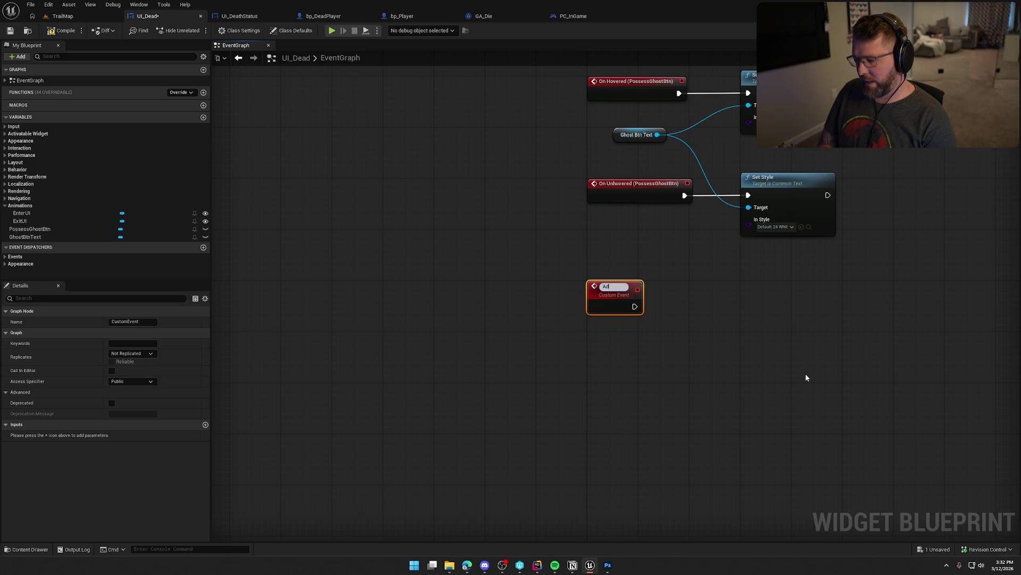
{"action": "type", "text": "dDeathStatus"}
{"action": "key", "text": "Return"}
Set the timer's Time to 0.5 seconds and enable Looping.
{"action": "left_click", "coordinate": [806, 376]}
{"action": "scroll", "coordinate": [654, 423], "scroll_direction": "down", "scroll_amount": 2}
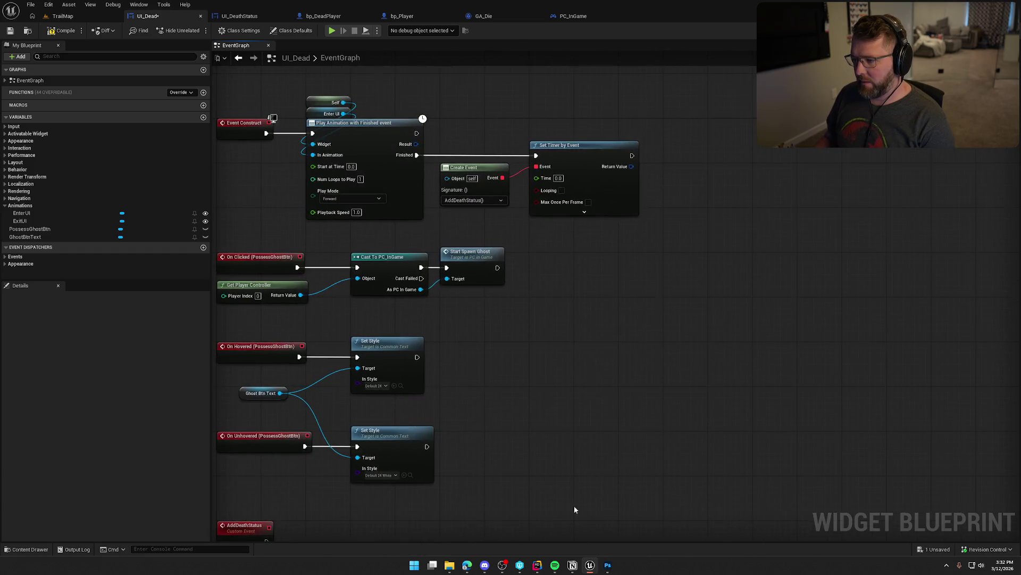
{"action": "left_click_drag", "start_coordinate": [608, 373], "coordinate": [628, 328]}
{"action": "left_click", "coordinate": [583, 151]}
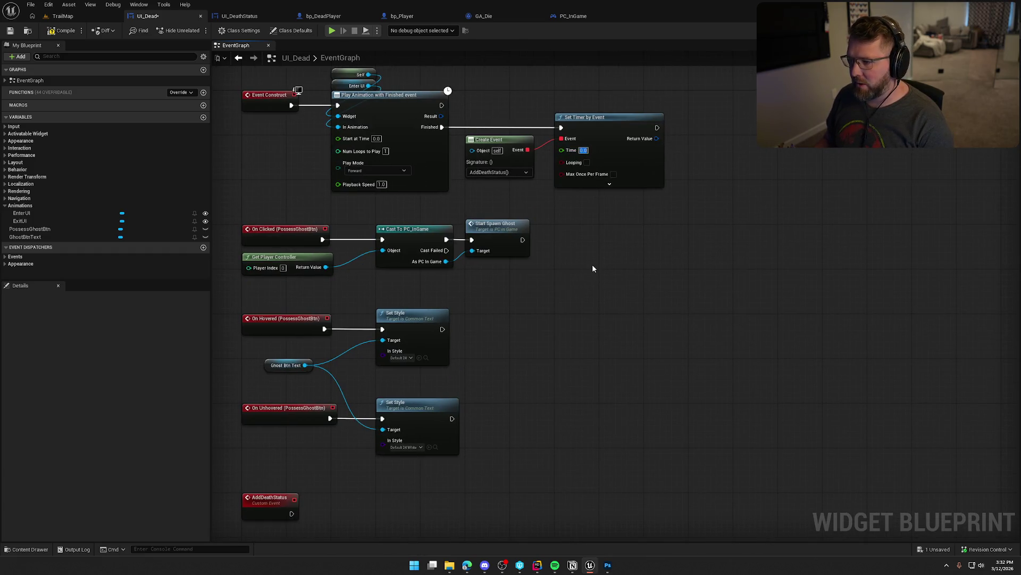
{"action": "type", "text": "0.5"}
{"action": "key", "text": "Return"}
{"action": "left_click", "coordinate": [587, 162]}
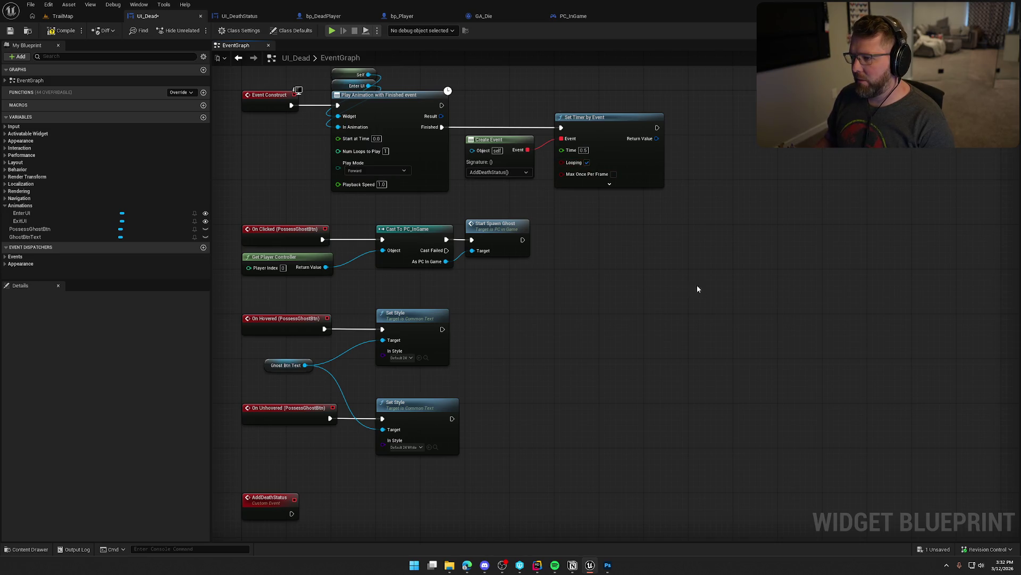
Promote the timer's Return Value to a new Timer Handle variable.
{"action": "left_click_drag", "start_coordinate": [591, 166], "coordinate": [549, 168]}
{"action": "left_click_drag", "start_coordinate": [615, 140], "coordinate": [671, 141]}
{"action": "left_click", "coordinate": [702, 174]}
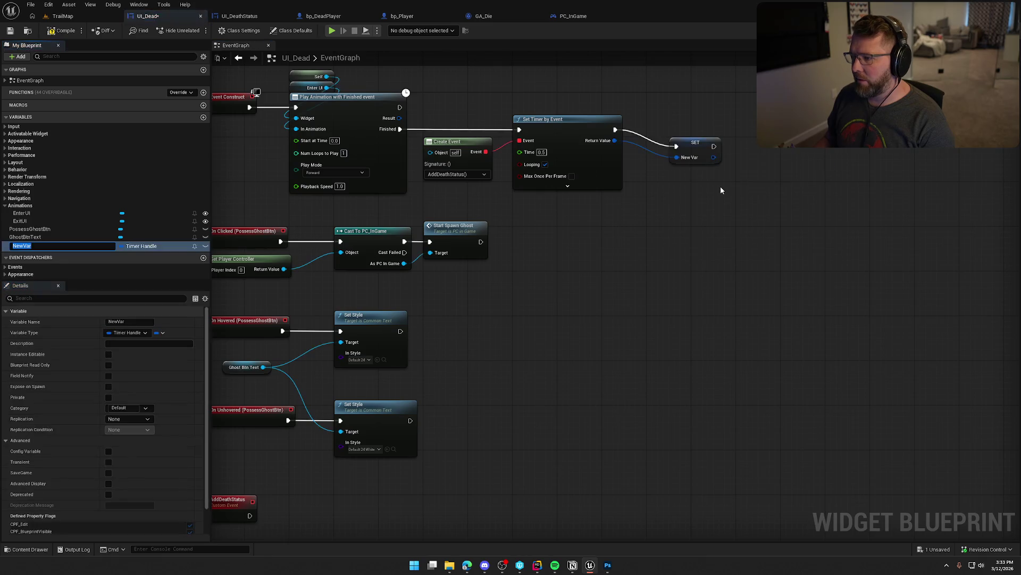
Rename NewVar to InitDeathStatusHandle, then compile and save UI_Dead.
{"action": "key", "text": "BackSpace"}
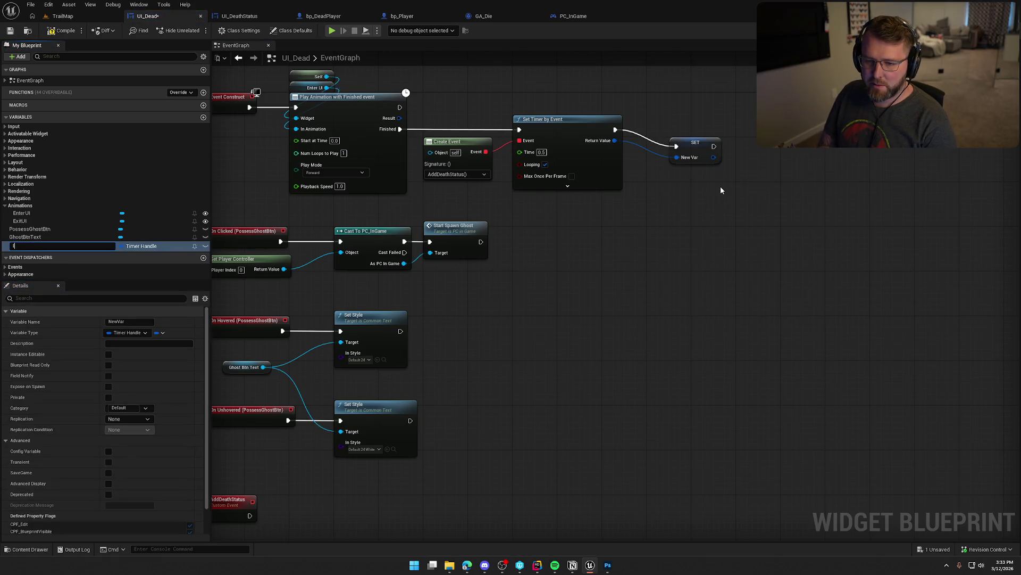
{"action": "type", "text": "InitDeadthStatusHandle"}
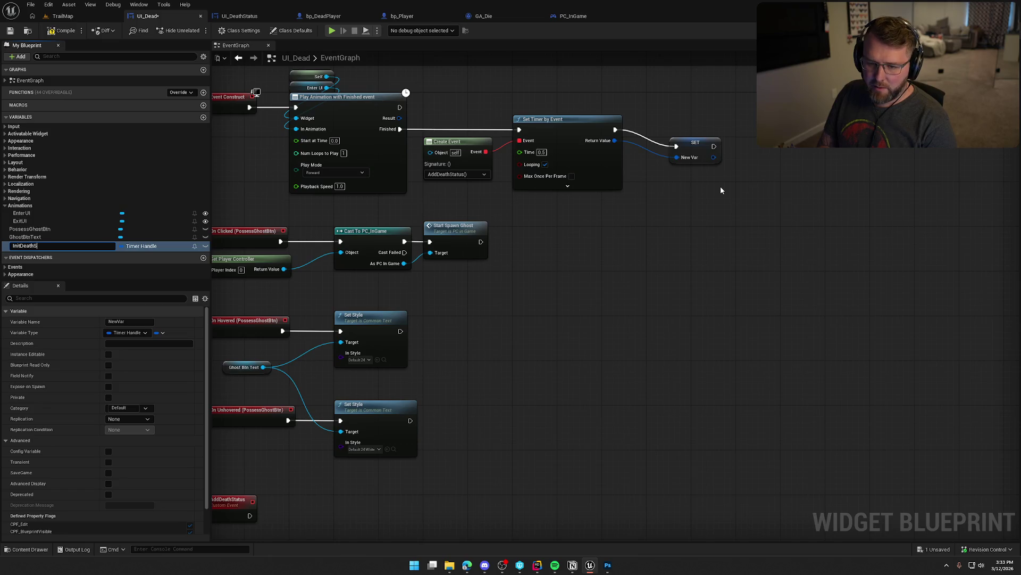
{"action": "key", "text": "Return"}
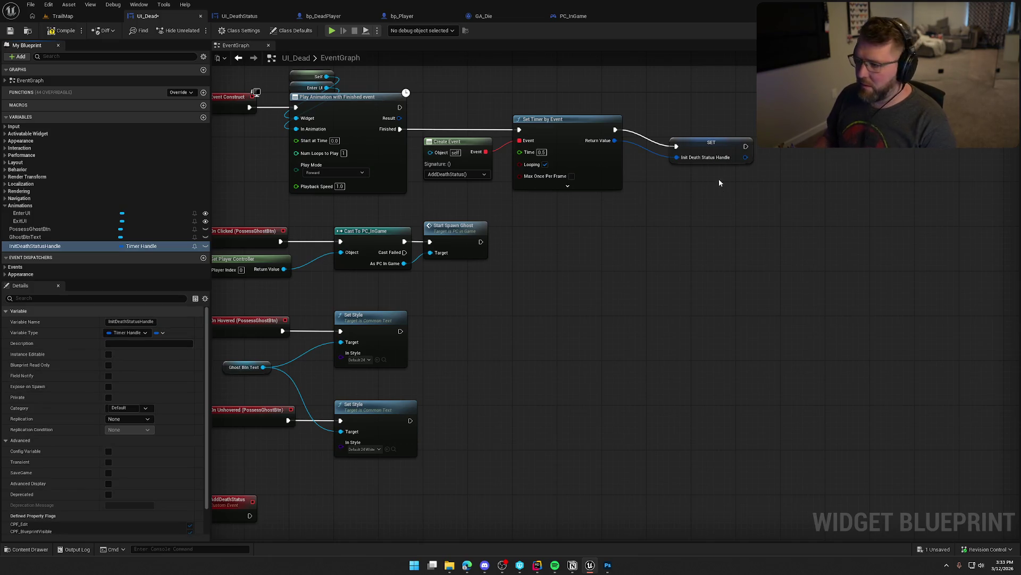
{"action": "mouse_move", "coordinate": [682, 235]}
{"action": "left_mouse_down"}
{"action": "mouse_move", "coordinate": [729, 233]}
{"action": "mouse_move", "coordinate": [766, 164]}
{"action": "left_mouse_up"}
{"action": "mouse_move", "coordinate": [569, 426]}
{"action": "left_mouse_down"}
{"action": "mouse_move", "coordinate": [551, 483]}
{"action": "mouse_move", "coordinate": [478, 433]}
{"action": "left_mouse_up"}
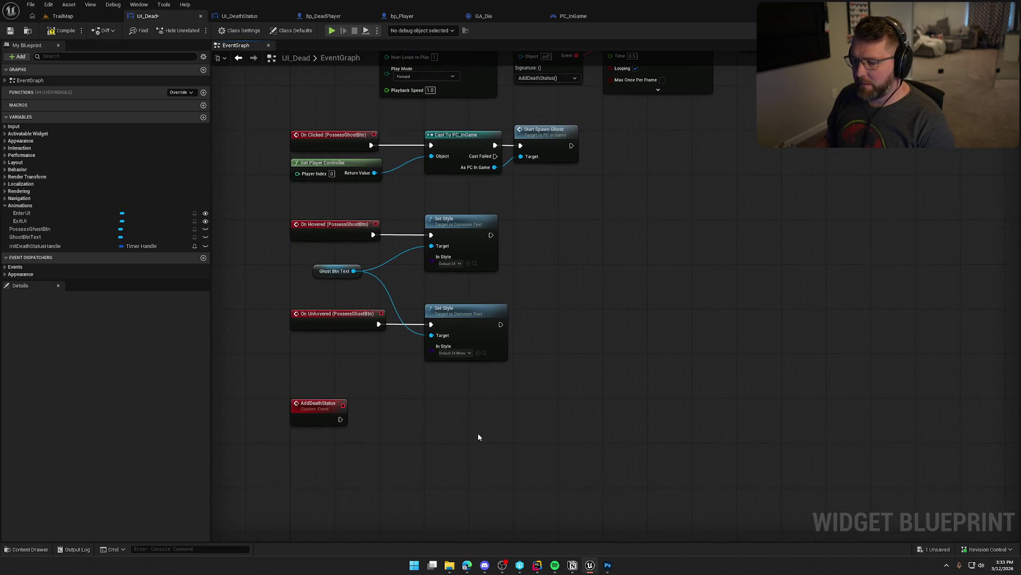
{"action": "left_click_drag", "start_coordinate": [371, 431], "coordinate": [394, 375]}
{"action": "key", "text": "ctrl+s"}
{"action": "mouse_move", "coordinate": [362, 406]}
{"action": "left_mouse_down"}
{"action": "mouse_move", "coordinate": [337, 378]}
{"action": "mouse_move", "coordinate": [315, 372]}
{"action": "left_mouse_up"}
{"action": "scroll", "coordinate": [344, 345], "scroll_direction": "up", "scroll_amount": 1}
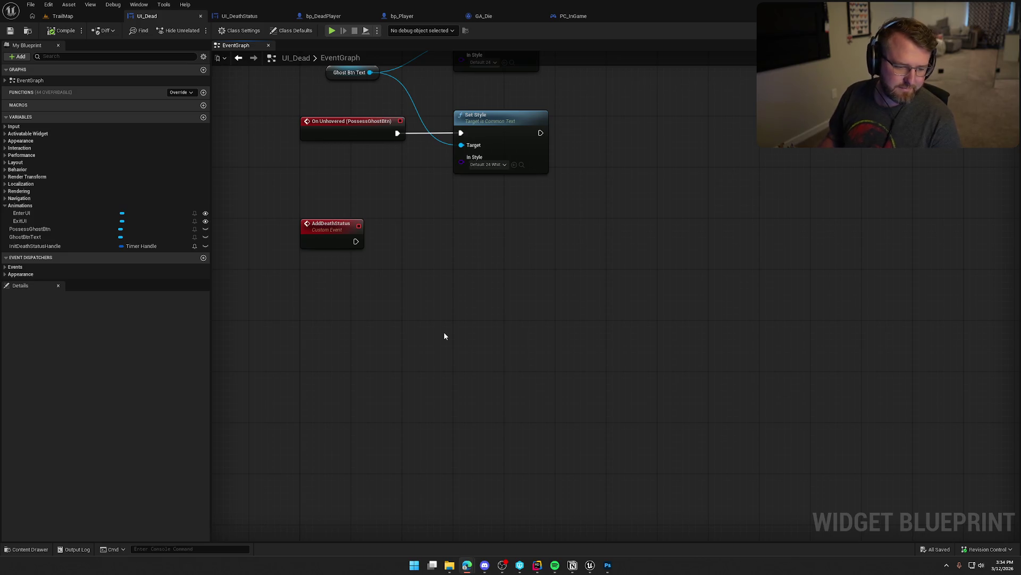
{"action": "mouse_move", "coordinate": [430, 298]}
{"action": "left_mouse_down"}
{"action": "mouse_move", "coordinate": [446, 334]}
{"action": "mouse_move", "coordinate": [428, 377]}
{"action": "left_mouse_up"}
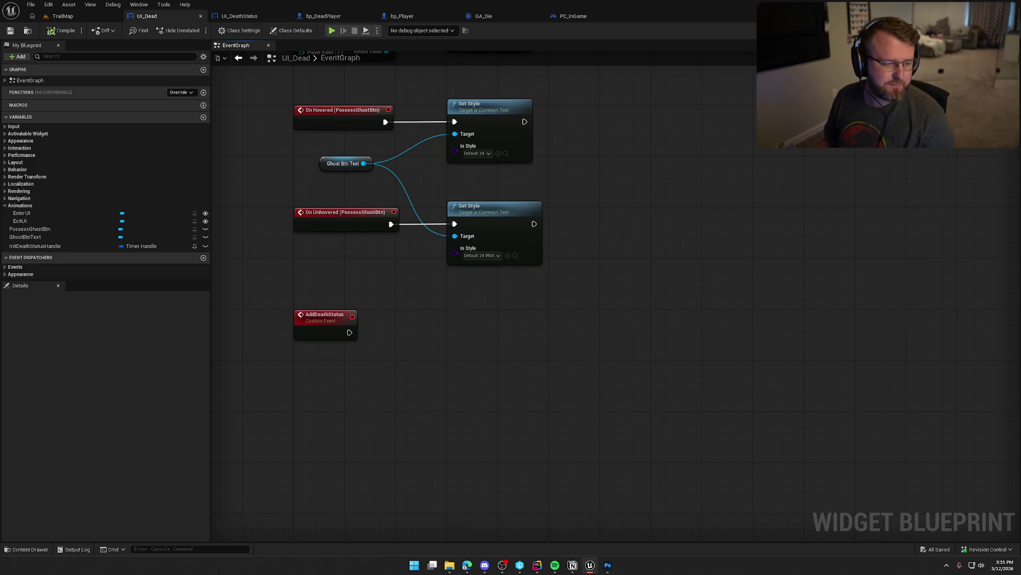
{"action": "key", "text": "alt+Tab"}
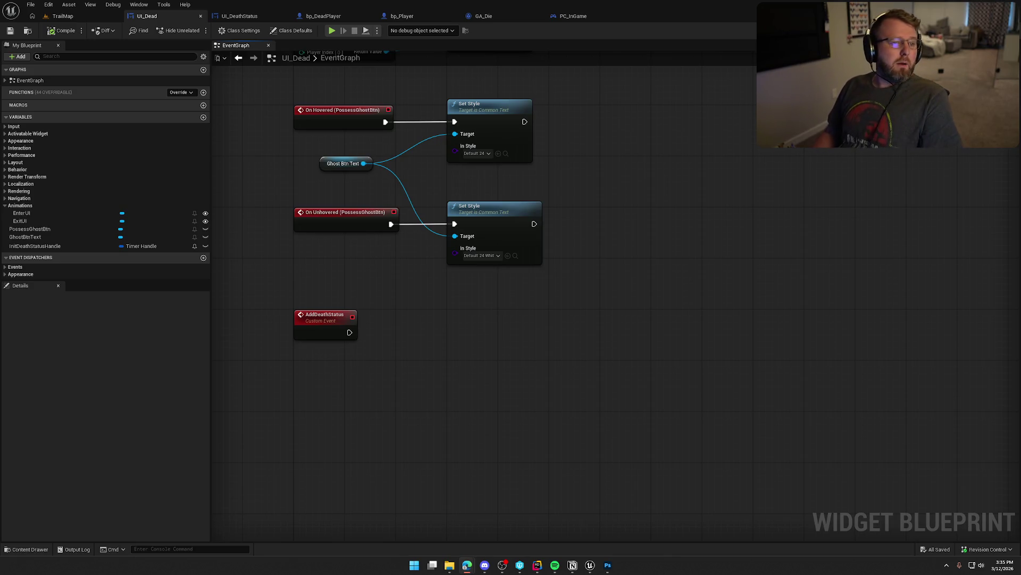
{"action": "left_click_drag", "start_coordinate": [385, 344], "coordinate": [409, 359]}
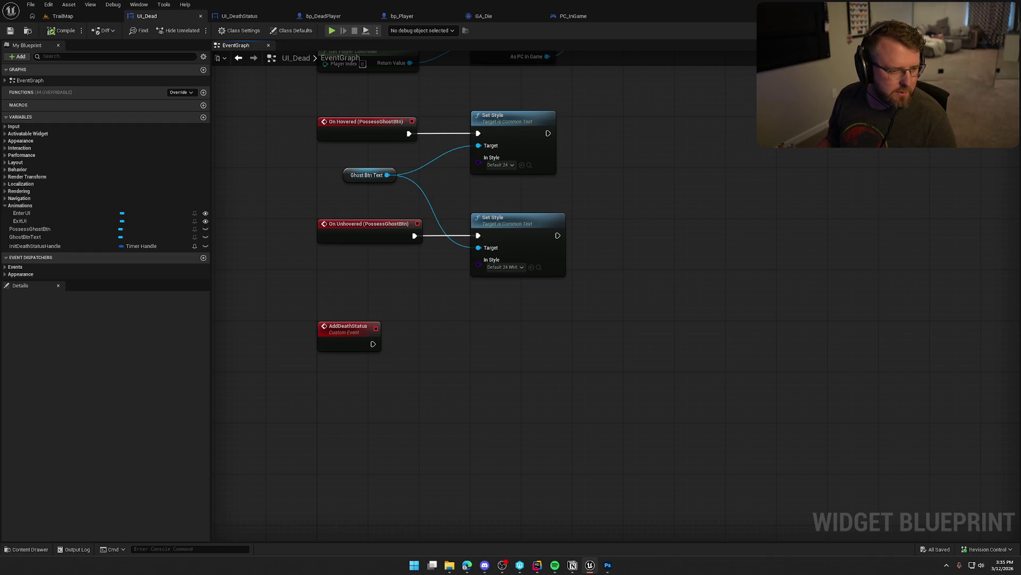
{"action": "key", "text": "alt+Tab"}
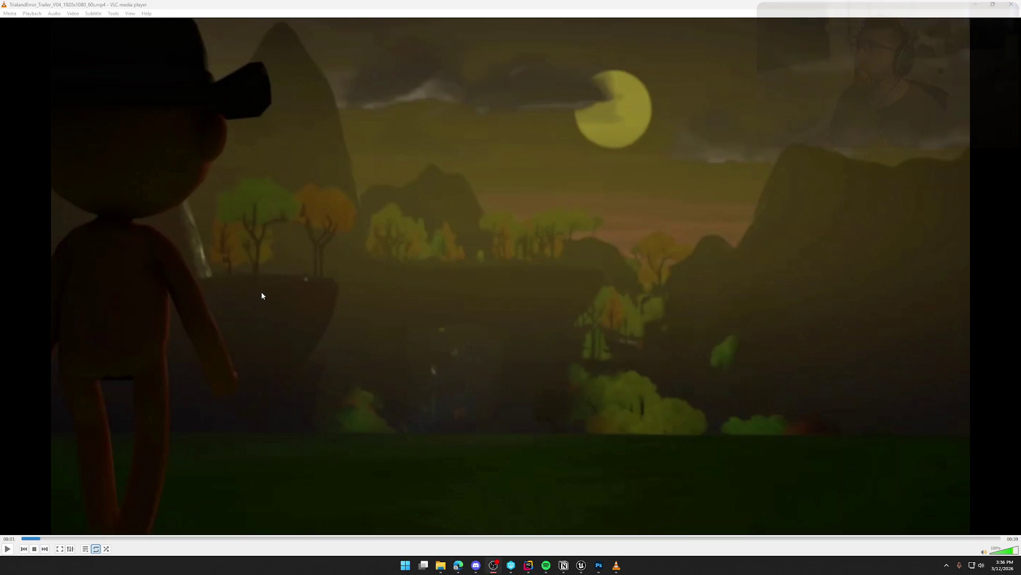
Restart the Trial and Error trailer from 00:00 and lower the volume to 77%.
{"action": "left_click", "coordinate": [28, 537]}
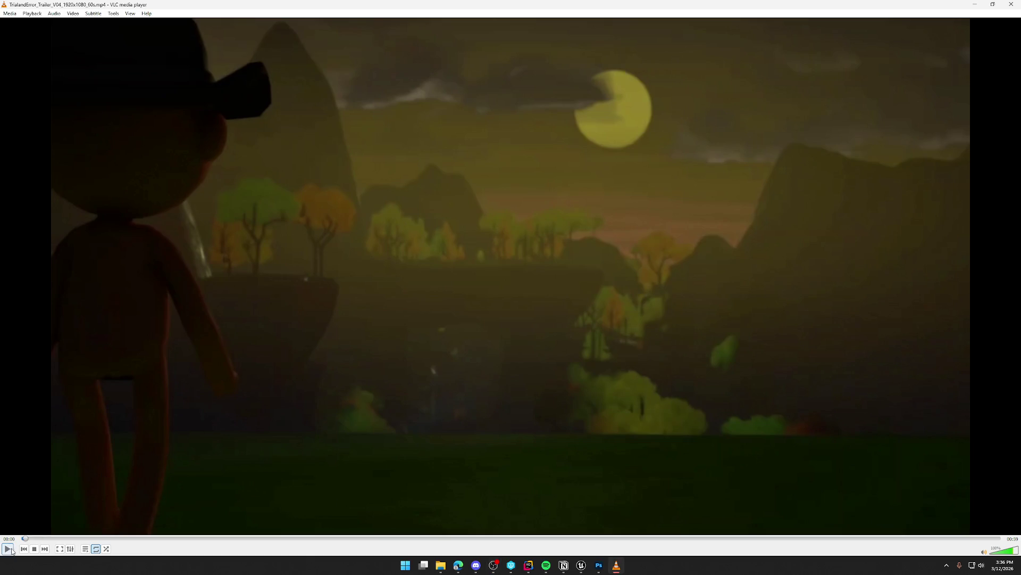
{"action": "left_click", "coordinate": [8, 549]}
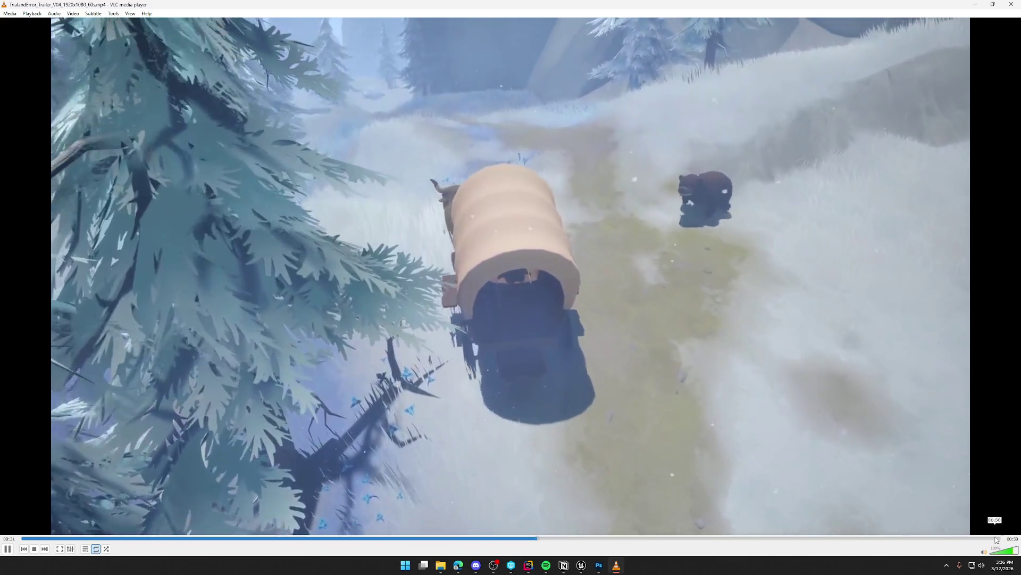
{"action": "left_click", "coordinate": [1009, 551]}
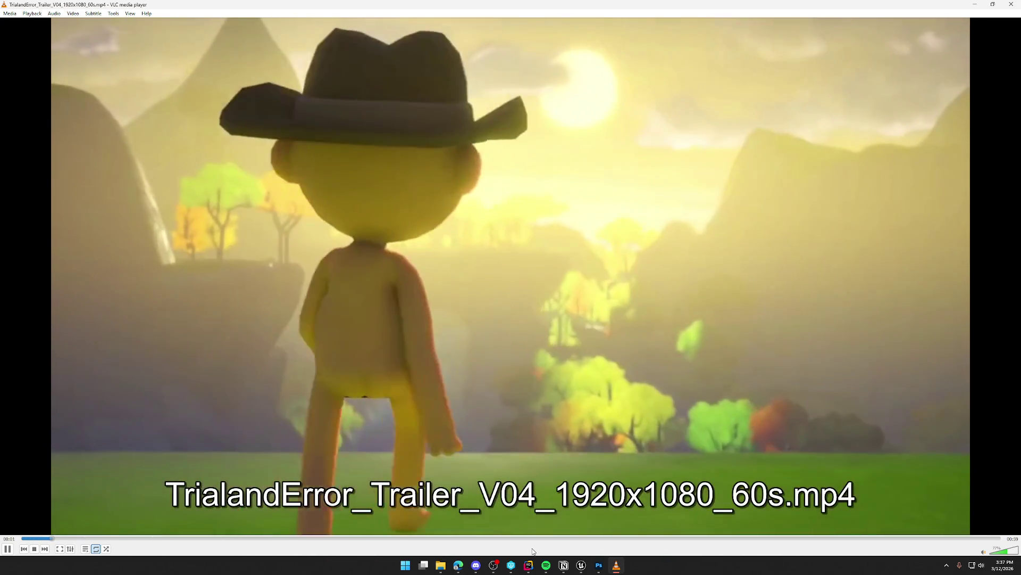
Pause and resume the trailer, then pause it at 00:30 on the Trail & Error title.
{"action": "left_click", "coordinate": [7, 551]}
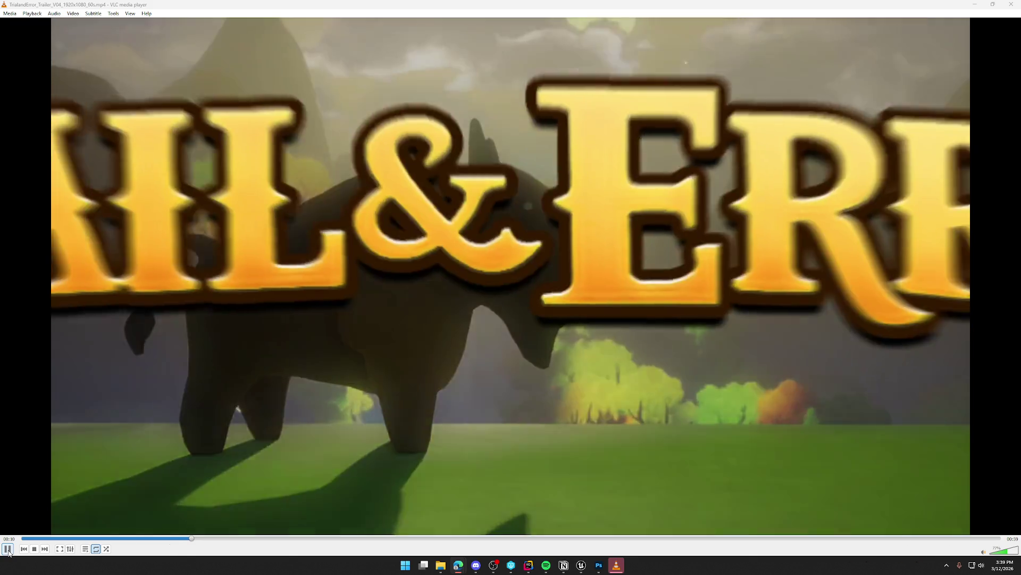
{"action": "key", "text": "space"}
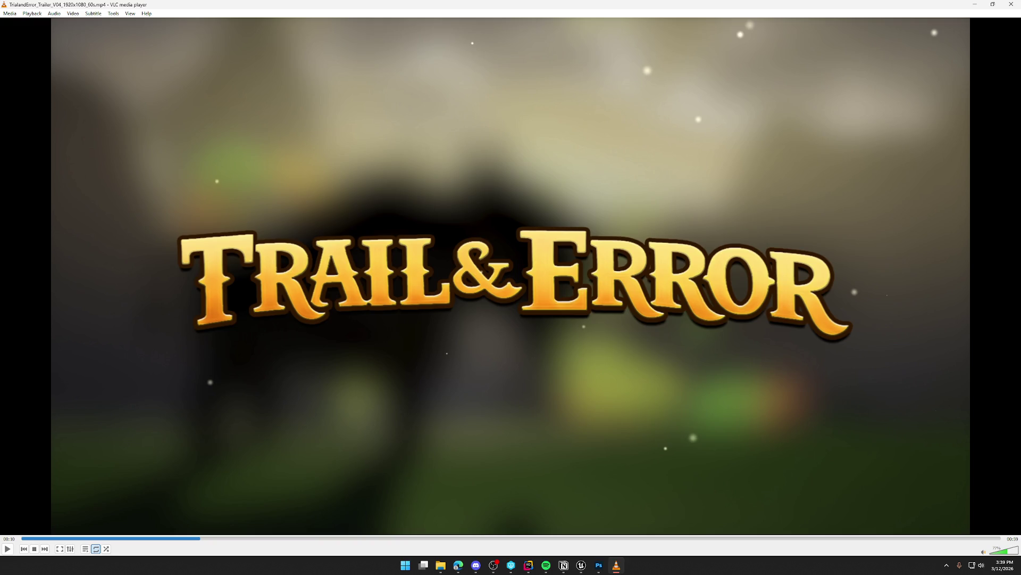
Switch focus to Discord while the trailer plays through to 00:59.
{"action": "left_click", "coordinate": [616, 565]}
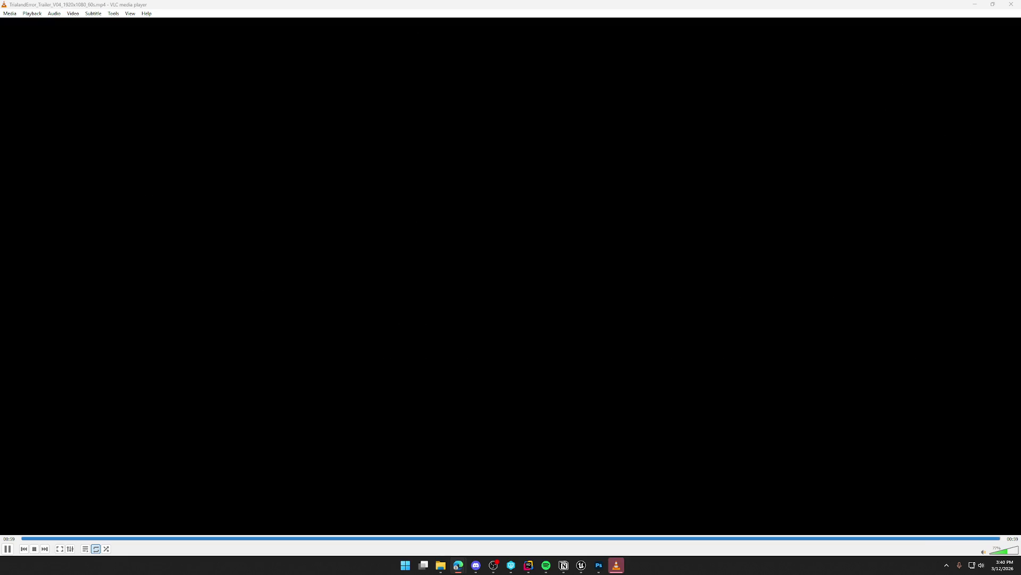
Replay the trailer from the start, holding on its opening moonlit-hills shot.
{"action": "key", "text": "space"}
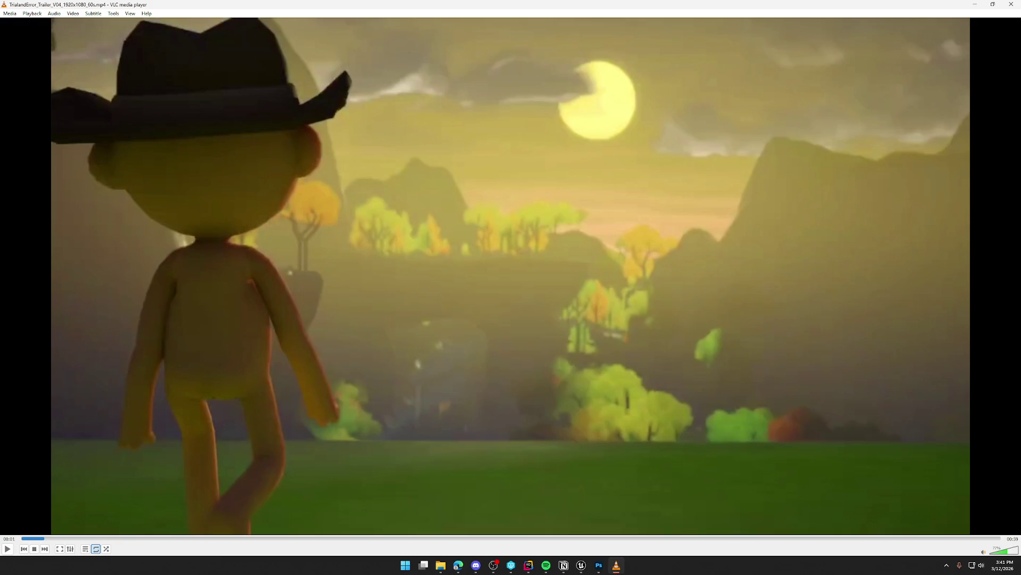
Skip ahead to the V05 video, pause it at 00:03, then restart the trailer from 00:00.
{"action": "key", "text": "n"}
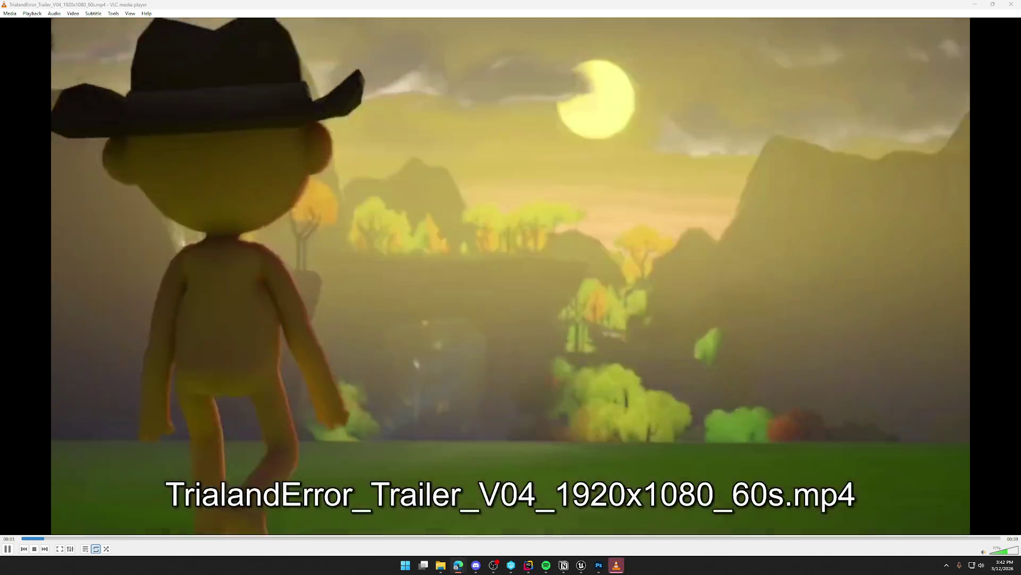
{"action": "key", "text": "space"}
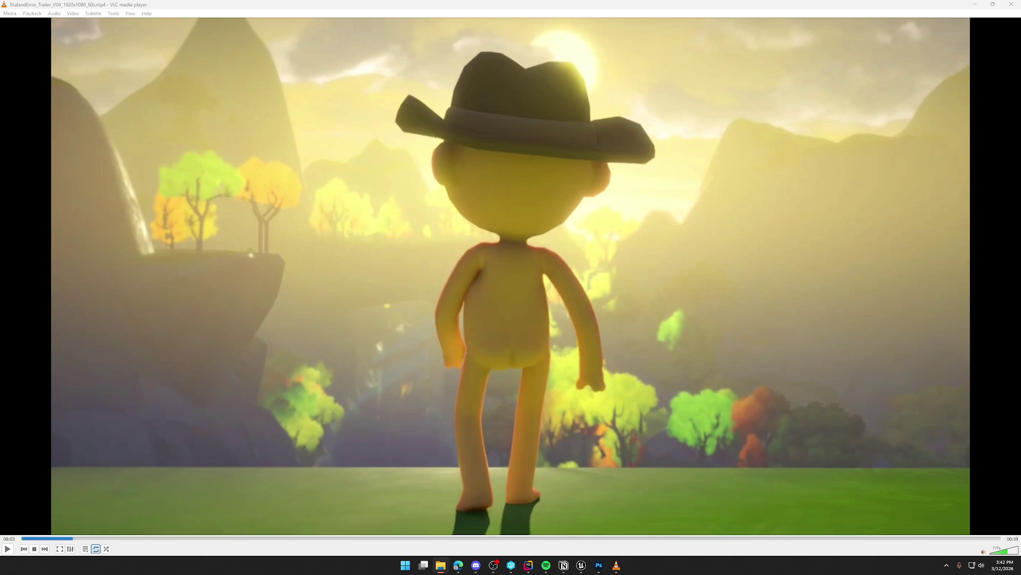
{"action": "key", "text": "n"}
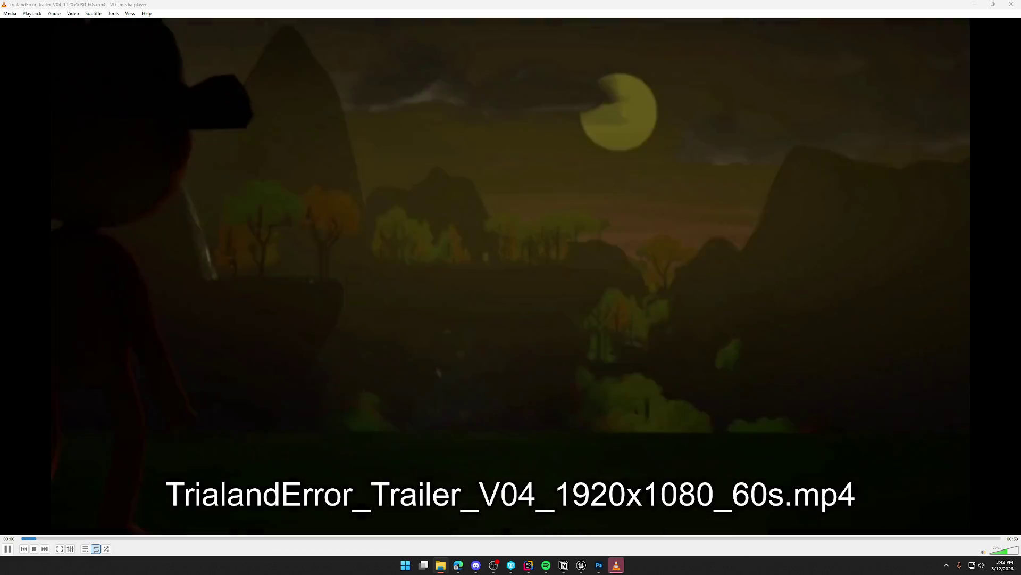
Move past the trailer so VLC loads the 6-second Ober_intro.mp4 logo intro from its start.
{"action": "key", "text": "ctrl+q"}
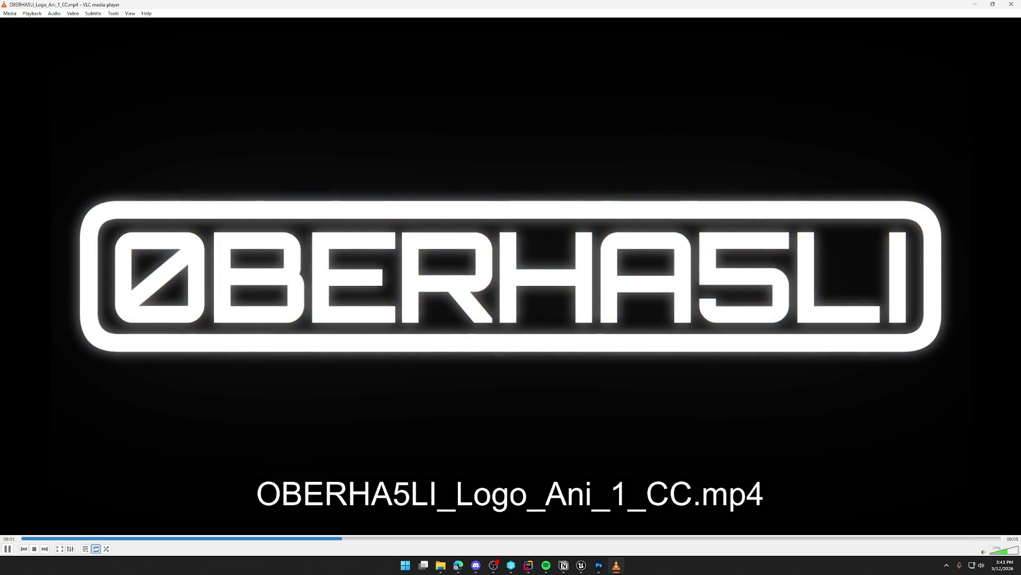
{"action": "left_click", "coordinate": [1011, 4]}
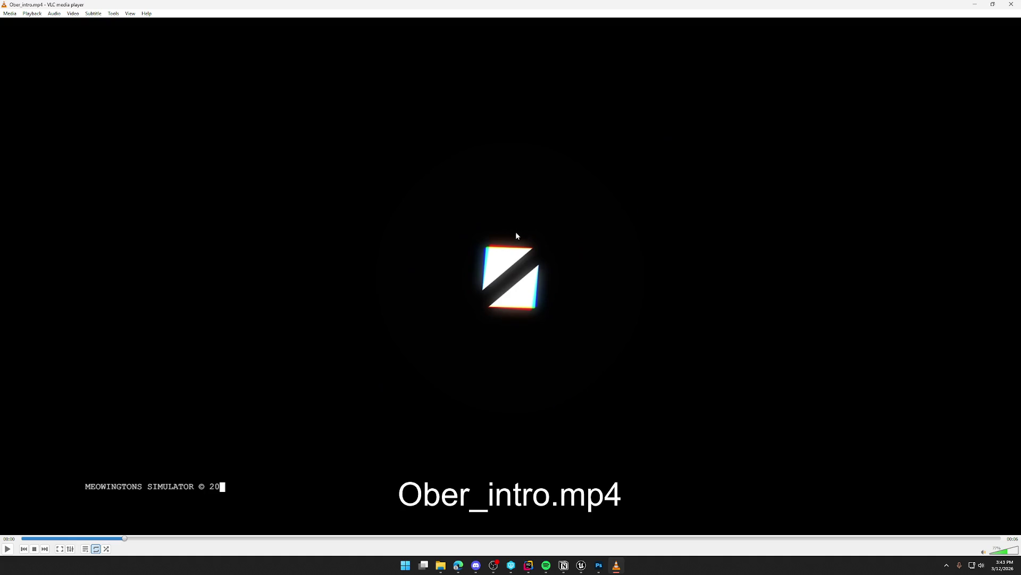
Scrub Ober_intro.mp4 ahead to its copyright text, then switch over to the V05 trailer.
{"action": "mouse_move", "coordinate": [129, 539]}
{"action": "left_mouse_down"}
{"action": "mouse_move", "coordinate": [925, 538]}
{"action": "mouse_move", "coordinate": [486, 539]}
{"action": "mouse_move", "coordinate": [806, 542]}
{"action": "left_mouse_up"}
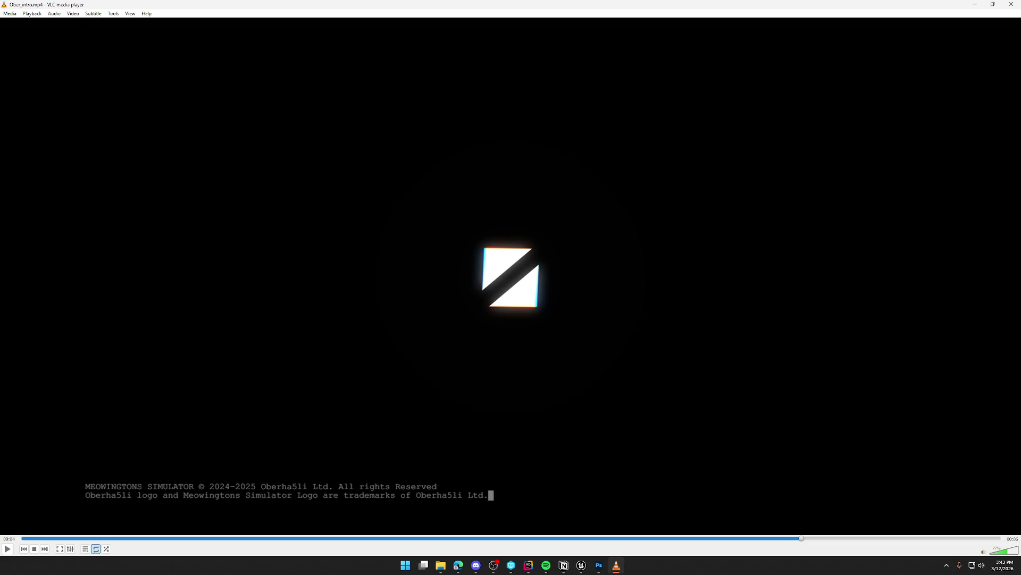
{"action": "key", "text": "alt+Tab"}
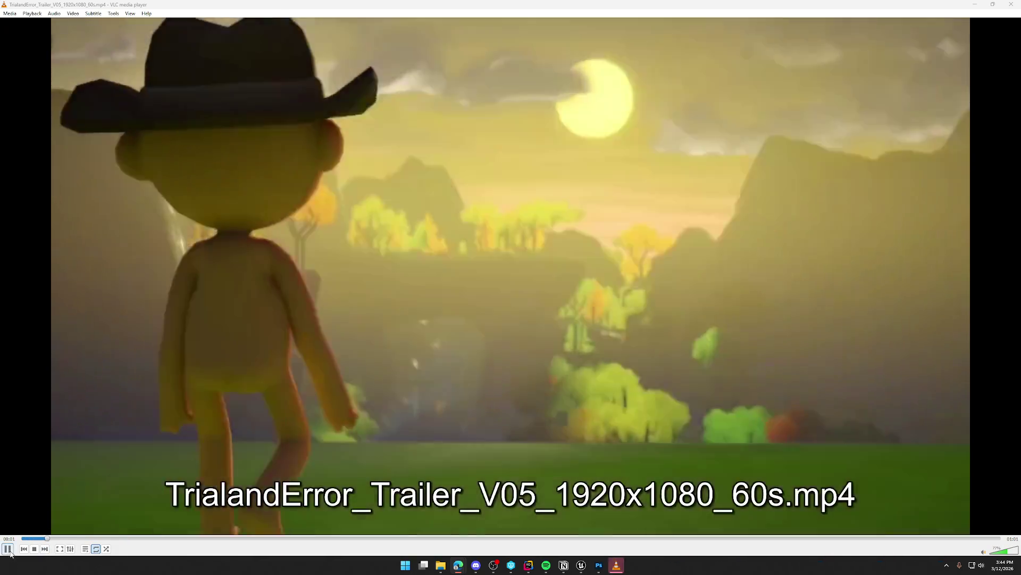
Scrub the V05 trailer's OBERHASLI end logo between 00:57 and 01:01, then resume playback.
{"action": "left_click", "coordinate": [8, 549]}
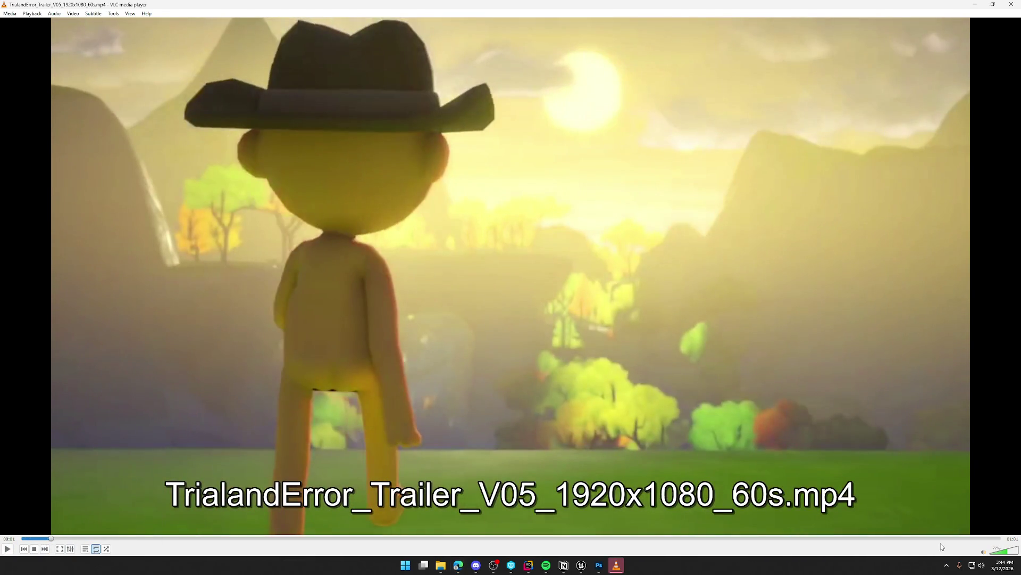
{"action": "left_click", "coordinate": [944, 539]}
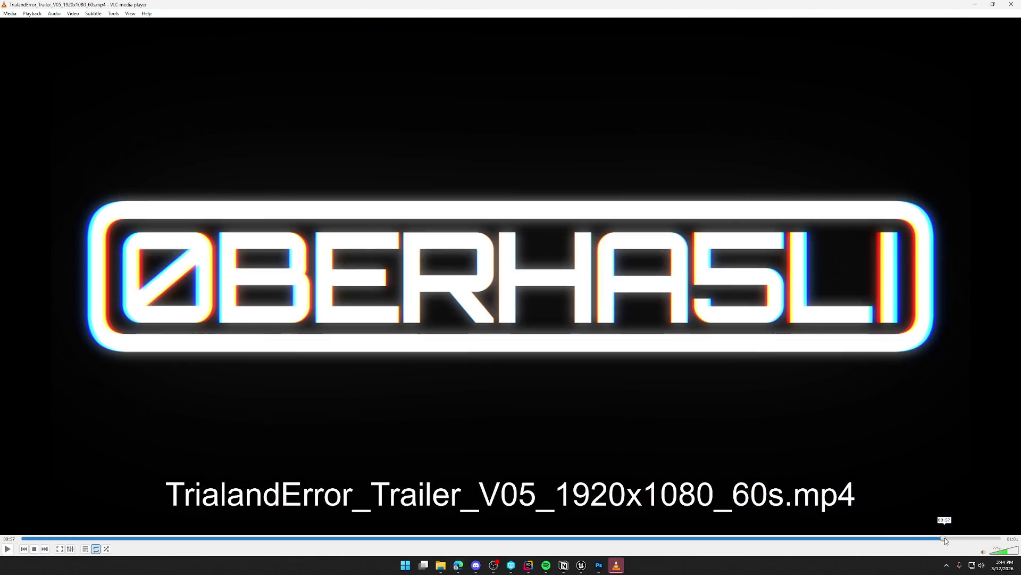
{"action": "left_click_drag", "start_coordinate": [945, 538], "coordinate": [1003, 539]}
{"action": "left_click", "coordinate": [1005, 539]}
{"action": "left_click", "coordinate": [986, 539]}
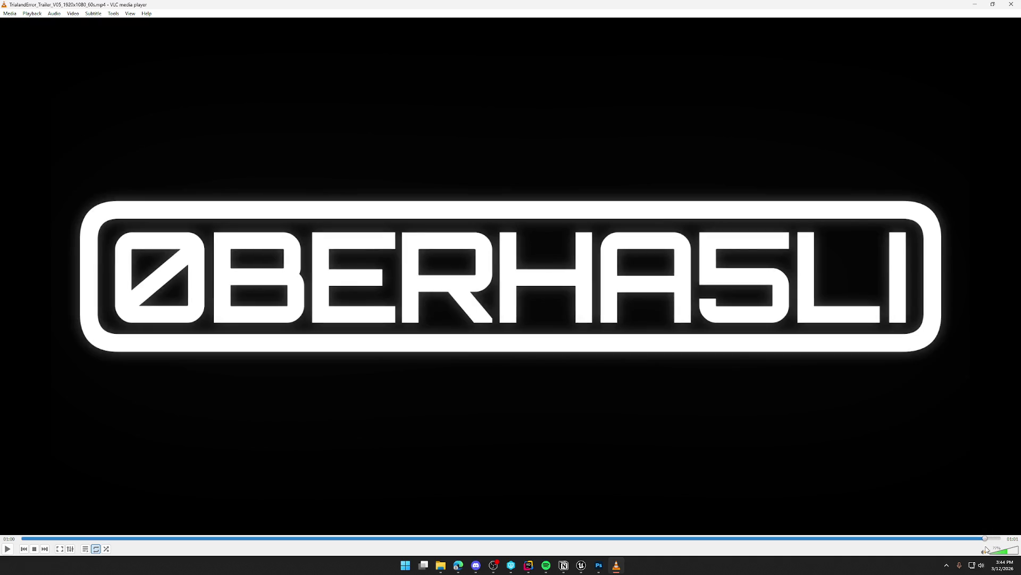
{"action": "left_click", "coordinate": [965, 539]}
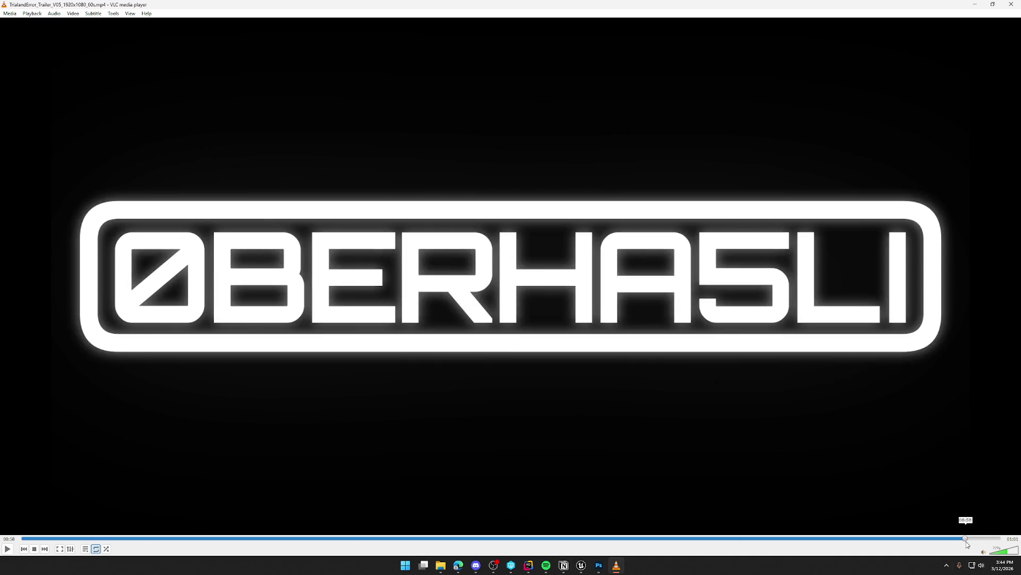
{"action": "left_click", "coordinate": [8, 549]}
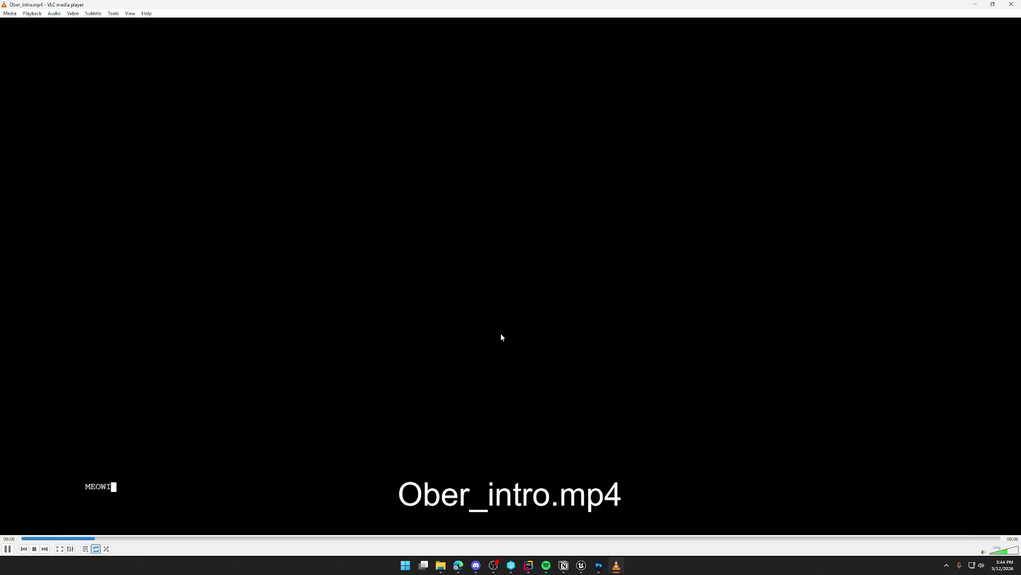
Pause and resume the intro, jump to the trailer's end, and close the video player.
{"action": "left_click", "coordinate": [7, 549]}
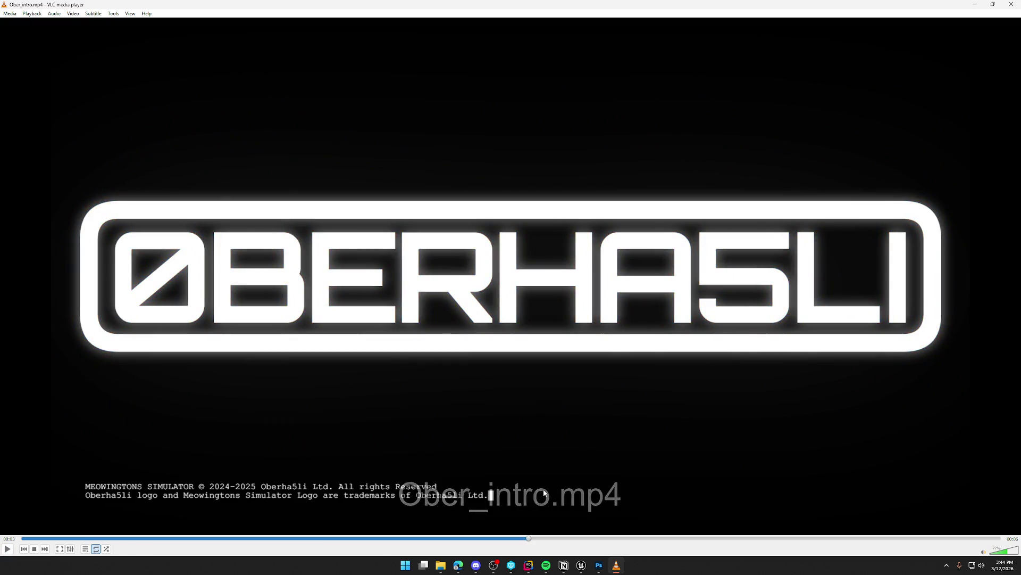
{"action": "key", "text": "space"}
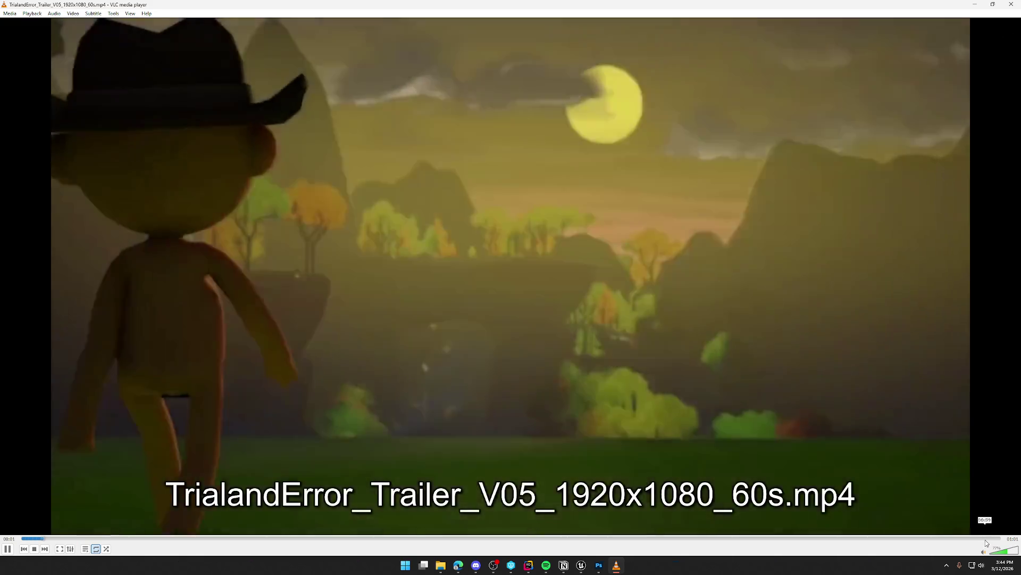
{"action": "left_click", "coordinate": [985, 539]}
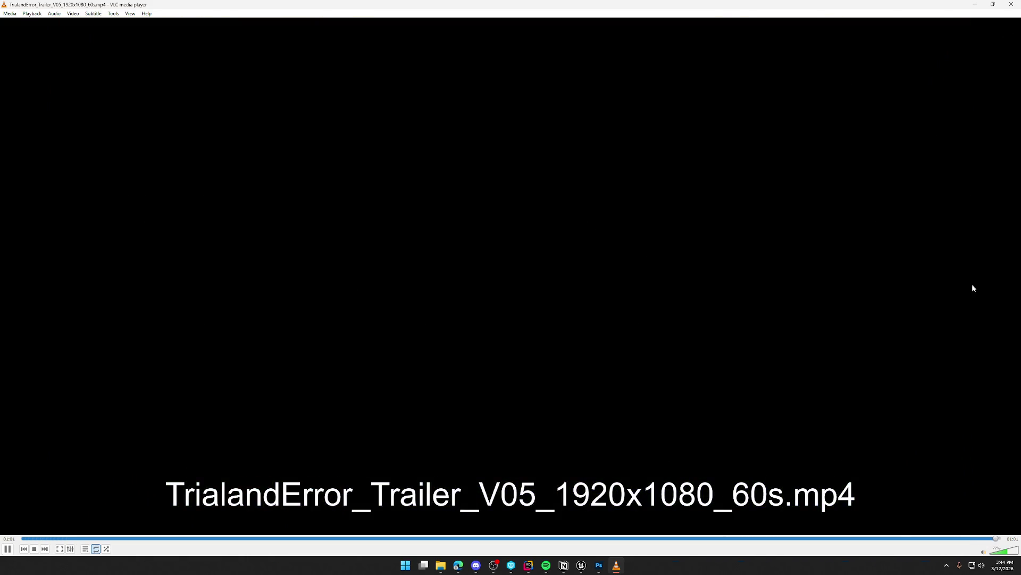
{"action": "left_click", "coordinate": [1010, 4]}
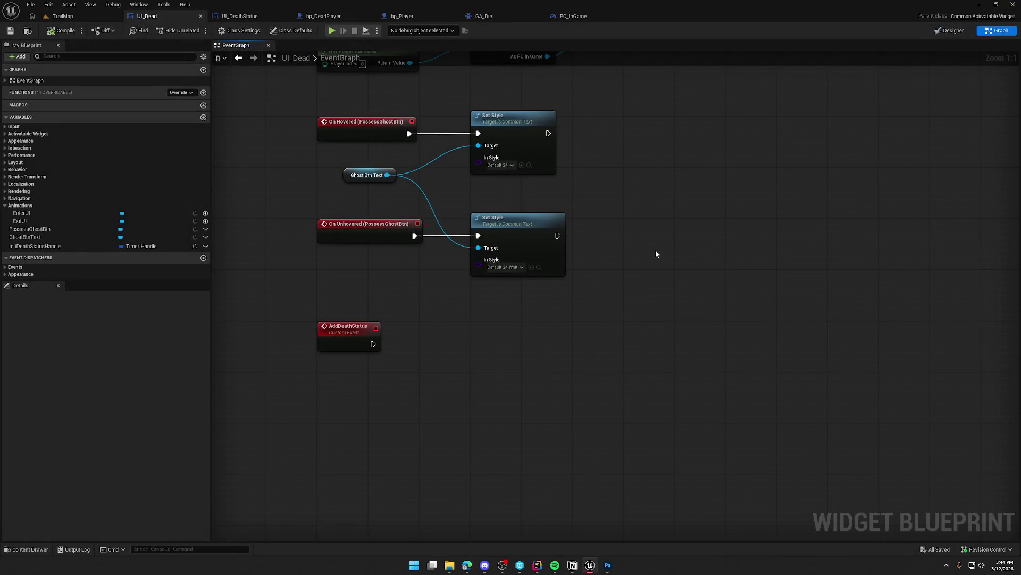
Glance at the web browser, then return to UI_Dead's event graph in the Unreal editor.
{"action": "left_click", "coordinate": [467, 565]}
{"action": "left_click", "coordinate": [689, 238]}
{"action": "left_click", "coordinate": [485, 565]}
{"action": "key", "text": "alt+Tab"}
{"action": "key", "text": "super+e"}
{"action": "left_click", "coordinate": [687, 230]}
Review UI_Dead's On Clicked, Cast and AddDeathStatus nodes, then switch to bp_Player's AddSaturation timeline.
{"action": "mouse_move", "coordinate": [532, 398]}
{"action": "left_mouse_down"}
{"action": "mouse_move", "coordinate": [481, 447]}
{"action": "mouse_move", "coordinate": [510, 438]}
{"action": "left_mouse_up"}
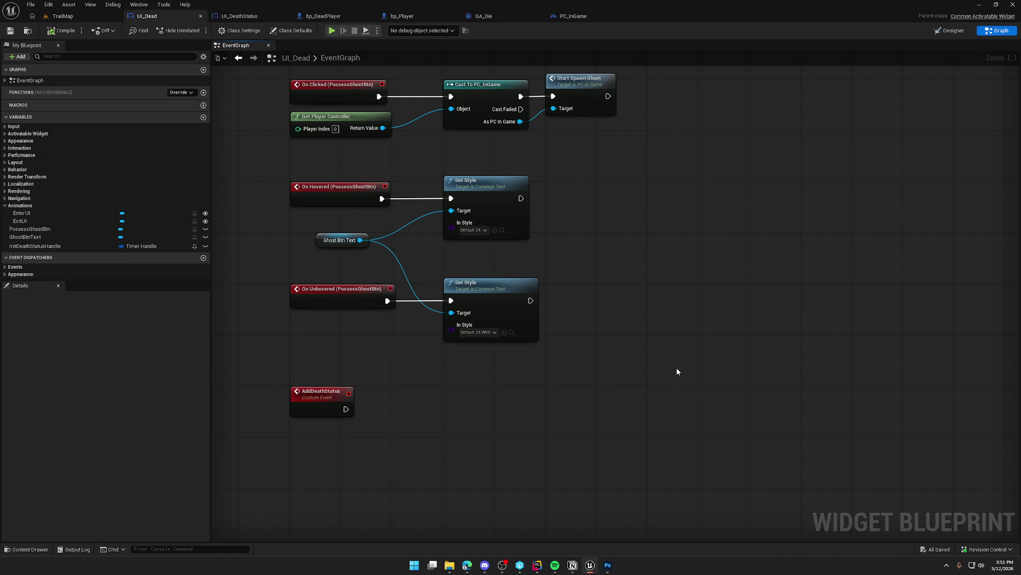
{"action": "mouse_move", "coordinate": [589, 404]}
{"action": "left_mouse_down"}
{"action": "mouse_move", "coordinate": [554, 445]}
{"action": "mouse_move", "coordinate": [580, 453]}
{"action": "mouse_move", "coordinate": [587, 420]}
{"action": "left_mouse_up"}
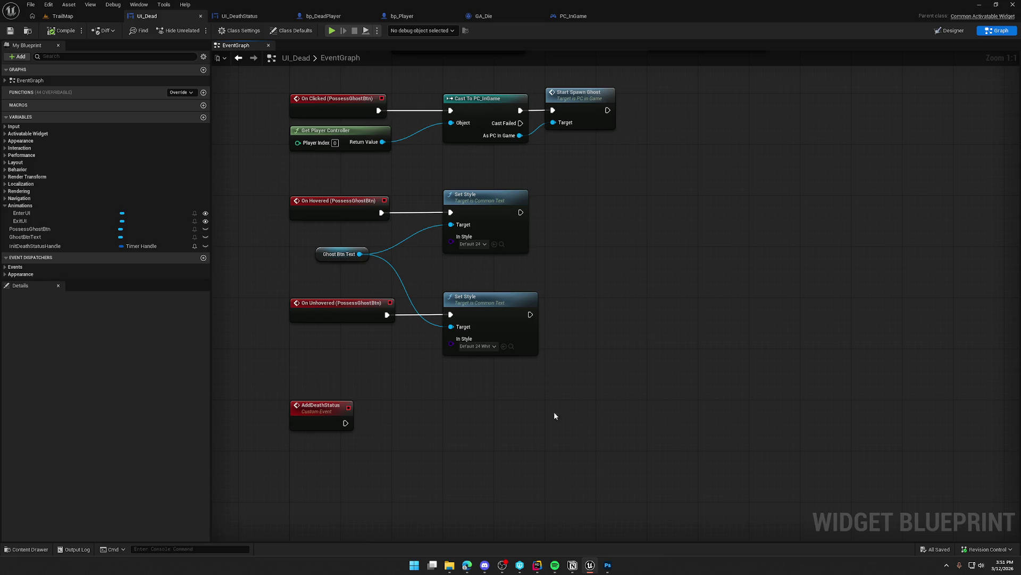
{"action": "mouse_move", "coordinate": [529, 445]}
{"action": "left_mouse_down"}
{"action": "mouse_move", "coordinate": [497, 414]}
{"action": "mouse_move", "coordinate": [488, 331]}
{"action": "mouse_move", "coordinate": [446, 569]}
{"action": "left_mouse_up"}
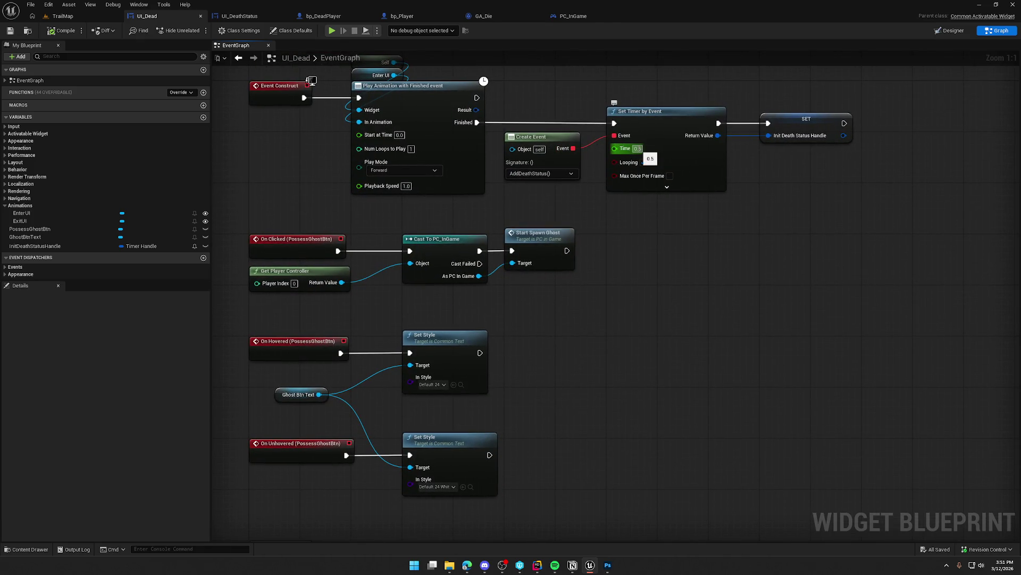
{"action": "mouse_move", "coordinate": [598, 417]}
{"action": "left_mouse_down"}
{"action": "mouse_move", "coordinate": [632, 251]}
{"action": "mouse_move", "coordinate": [655, 244]}
{"action": "left_mouse_up"}
{"action": "left_click_drag", "start_coordinate": [395, 413], "coordinate": [311, 319]}
{"action": "left_click", "coordinate": [505, 429]}
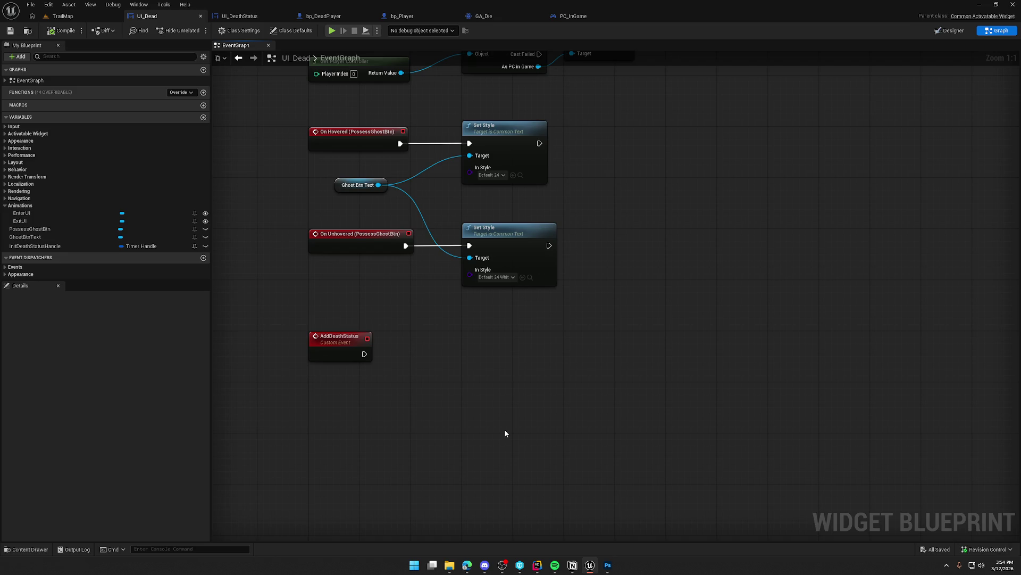
{"action": "left_click", "coordinate": [401, 16]}
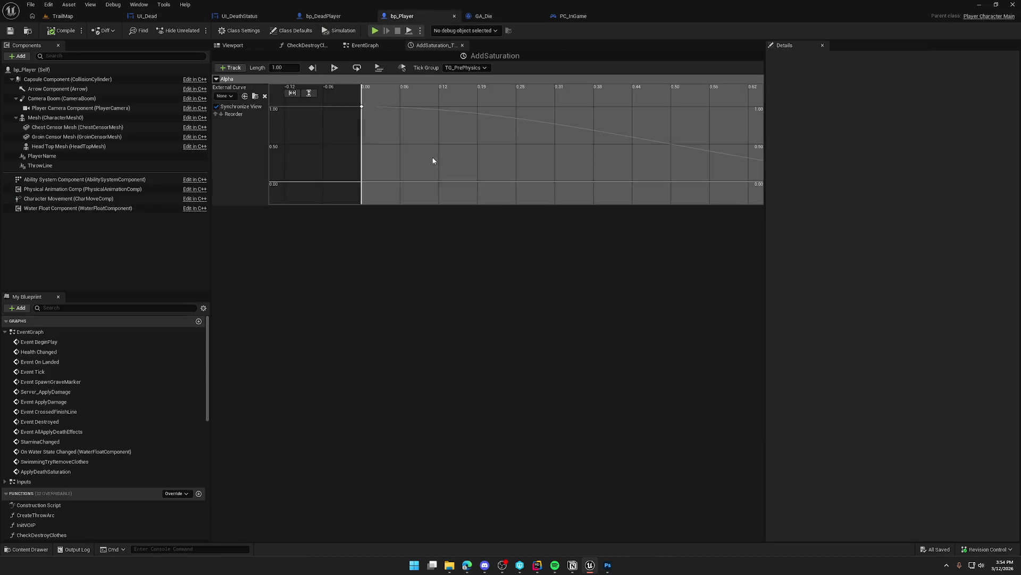
Open bp_Player's EventGraph and look over the Health Changed death logic nodes.
{"action": "left_click", "coordinate": [365, 45]}
{"action": "scroll", "coordinate": [354, 384], "scroll_direction": "down", "scroll_amount": 5}
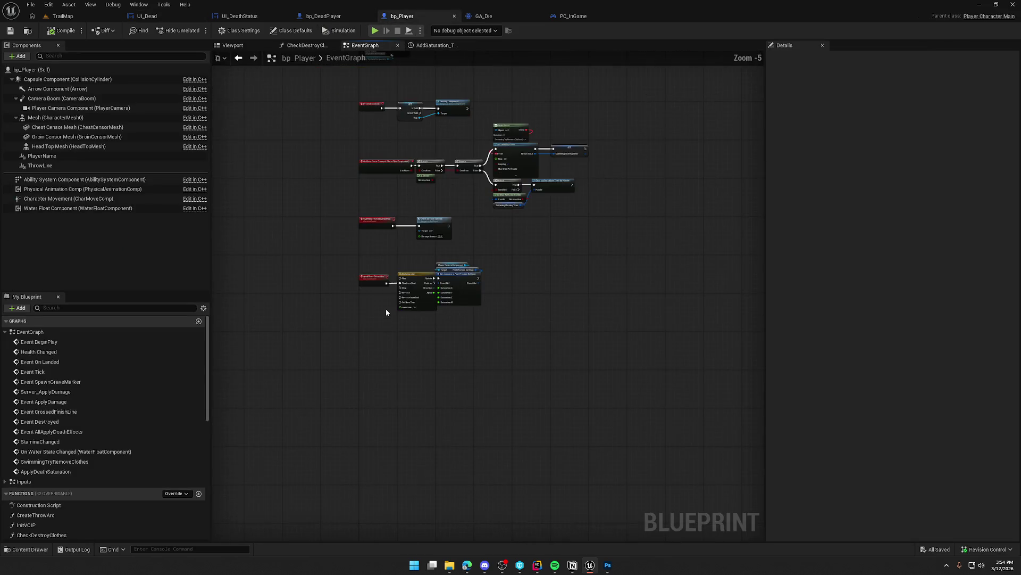
{"action": "left_click_drag", "start_coordinate": [446, 422], "coordinate": [451, 341]}
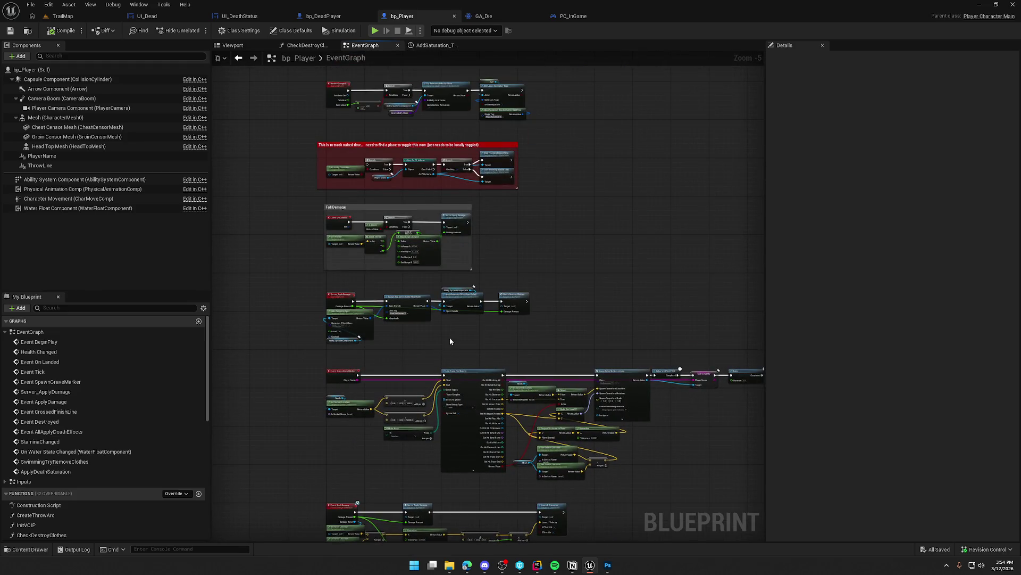
{"action": "scroll", "coordinate": [384, 221], "scroll_direction": "up", "scroll_amount": 3}
{"action": "left_click_drag", "start_coordinate": [263, 177], "coordinate": [654, 292]}
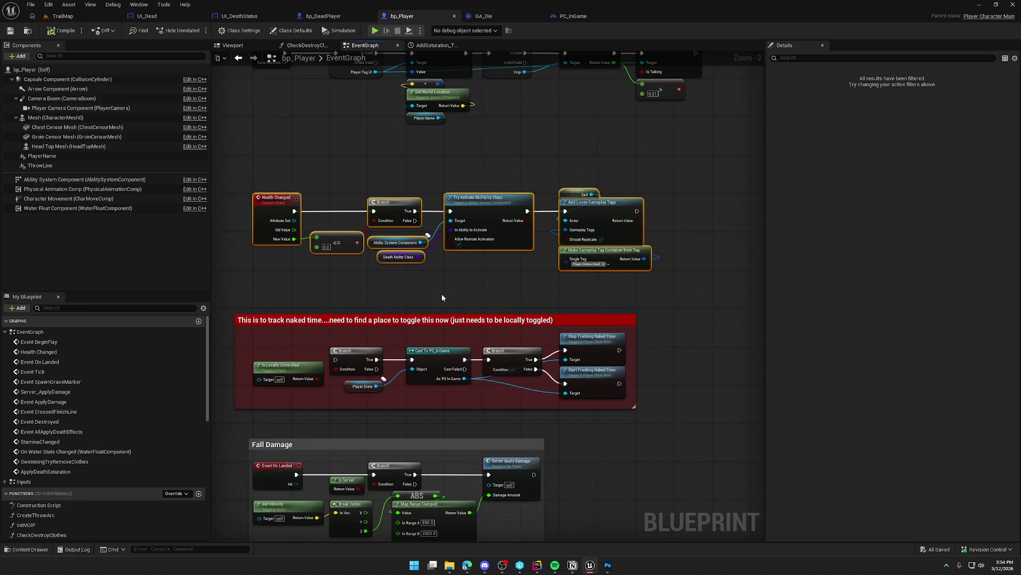
{"action": "mouse_move", "coordinate": [244, 165]}
{"action": "left_mouse_down"}
{"action": "mouse_move", "coordinate": [695, 277]}
{"action": "mouse_move", "coordinate": [700, 346]}
{"action": "left_mouse_up"}
{"action": "left_click", "coordinate": [683, 294]}
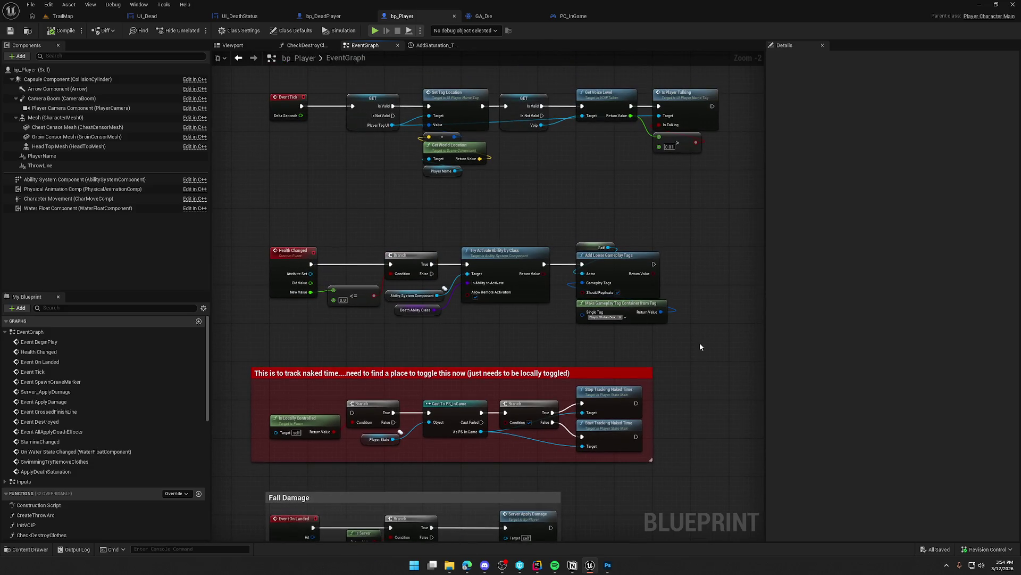
Pan past Fall Damage and ApplyDamage to centre the StaminaChanged death ability nodes.
{"action": "mouse_move", "coordinate": [700, 347]}
{"action": "left_mouse_down"}
{"action": "mouse_move", "coordinate": [675, 485]}
{"action": "mouse_move", "coordinate": [571, 522]}
{"action": "mouse_move", "coordinate": [481, 383]}
{"action": "mouse_move", "coordinate": [319, 362]}
{"action": "mouse_move", "coordinate": [692, 361]}
{"action": "mouse_move", "coordinate": [691, 229]}
{"action": "left_mouse_up"}
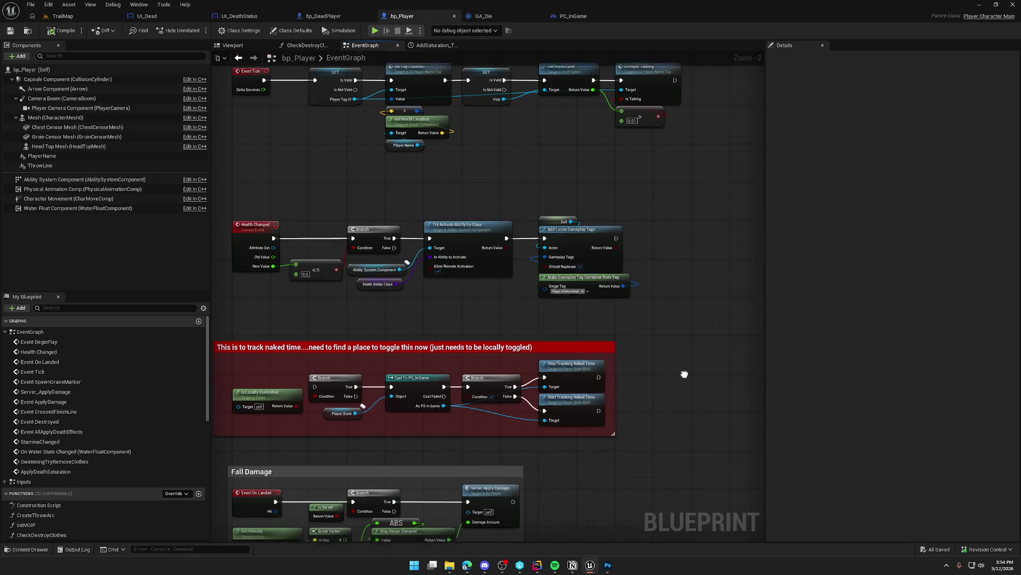
{"action": "left_click_drag", "start_coordinate": [657, 523], "coordinate": [661, 256]}
{"action": "left_click_drag", "start_coordinate": [639, 307], "coordinate": [637, 167]}
{"action": "mouse_move", "coordinate": [584, 371]}
{"action": "left_mouse_down"}
{"action": "mouse_move", "coordinate": [580, 80]}
{"action": "mouse_move", "coordinate": [575, 255]}
{"action": "left_mouse_up"}
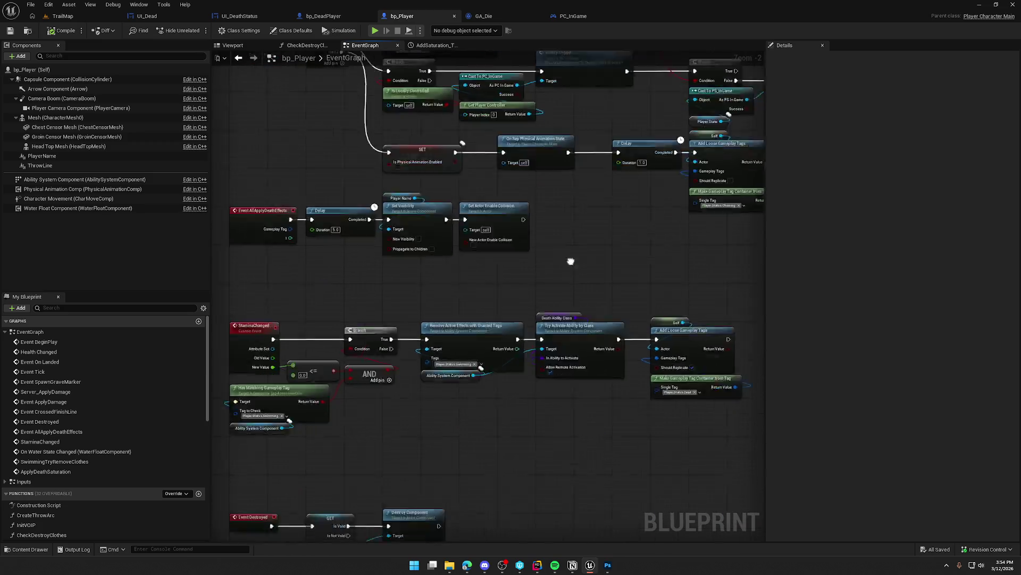
{"action": "left_click_drag", "start_coordinate": [585, 426], "coordinate": [609, 253]}
{"action": "left_click_drag", "start_coordinate": [511, 282], "coordinate": [470, 274]}
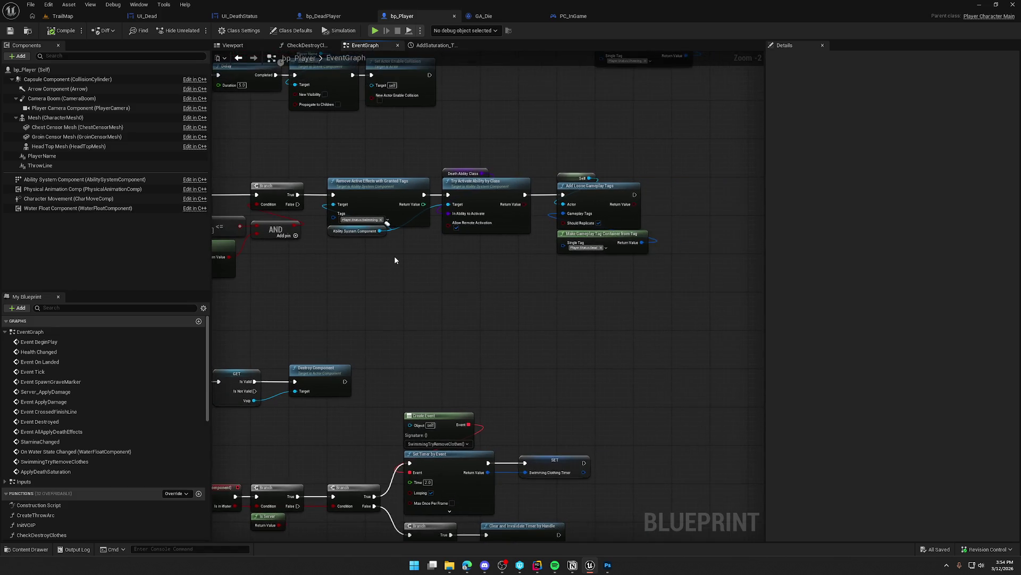
{"action": "scroll", "coordinate": [394, 256], "scroll_direction": "up", "scroll_amount": 3}
{"action": "mouse_move", "coordinate": [402, 278]}
{"action": "left_mouse_down"}
{"action": "mouse_move", "coordinate": [360, 290]}
{"action": "mouse_move", "coordinate": [259, 149]}
{"action": "left_mouse_up"}
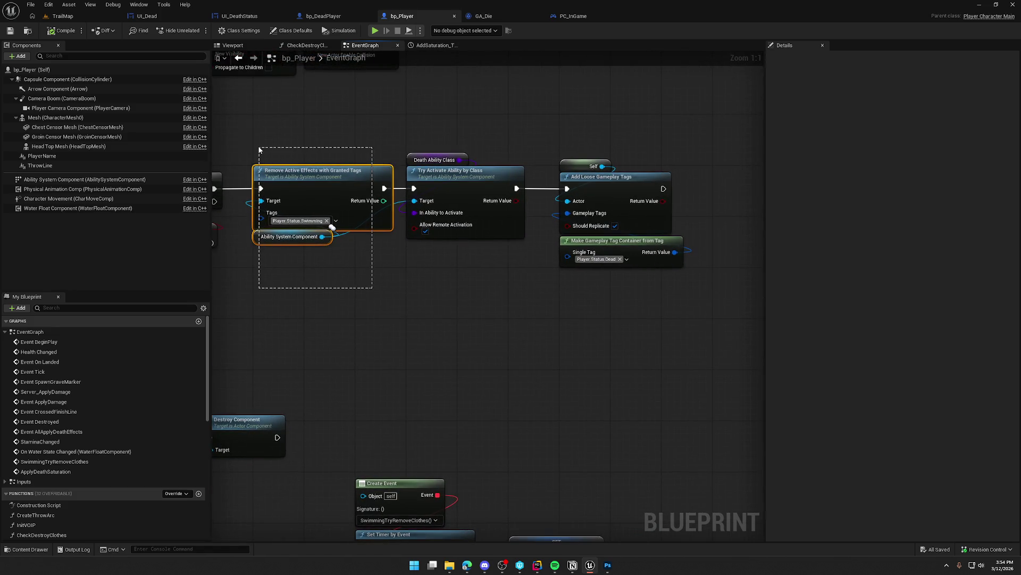
{"action": "mouse_move", "coordinate": [410, 119]}
{"action": "left_mouse_down"}
{"action": "mouse_move", "coordinate": [314, 116]}
{"action": "mouse_move", "coordinate": [663, 321]}
{"action": "left_mouse_up"}
{"action": "mouse_move", "coordinate": [382, 336]}
{"action": "left_mouse_down"}
{"action": "mouse_move", "coordinate": [413, 319]}
{"action": "mouse_move", "coordinate": [455, 321]}
{"action": "left_mouse_up"}
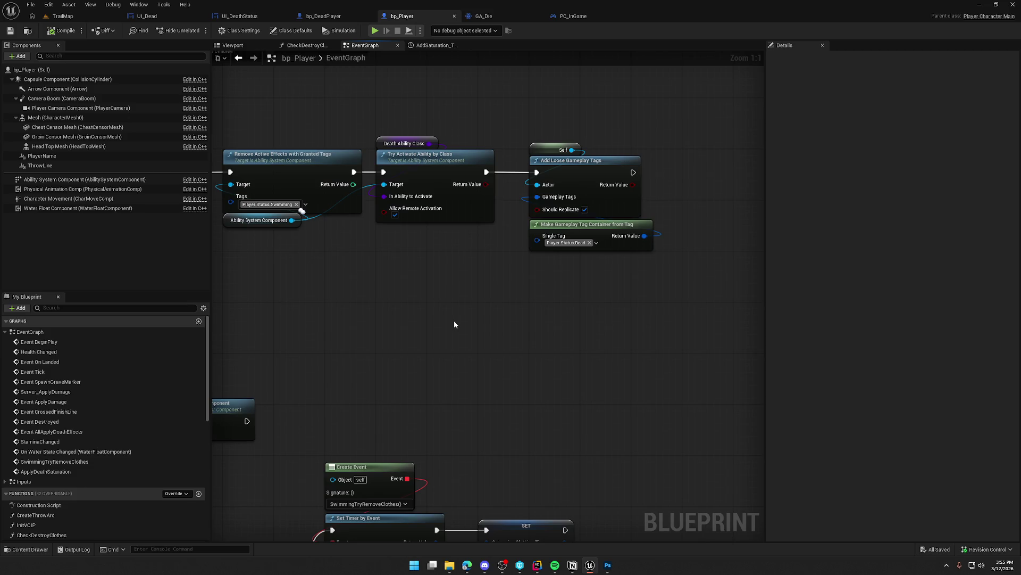
Peek at UI_DeathStatus, then review UI_Dead's Create Event, Set Timer and SET nodes.
{"action": "key", "text": "ctrl+Tab"}
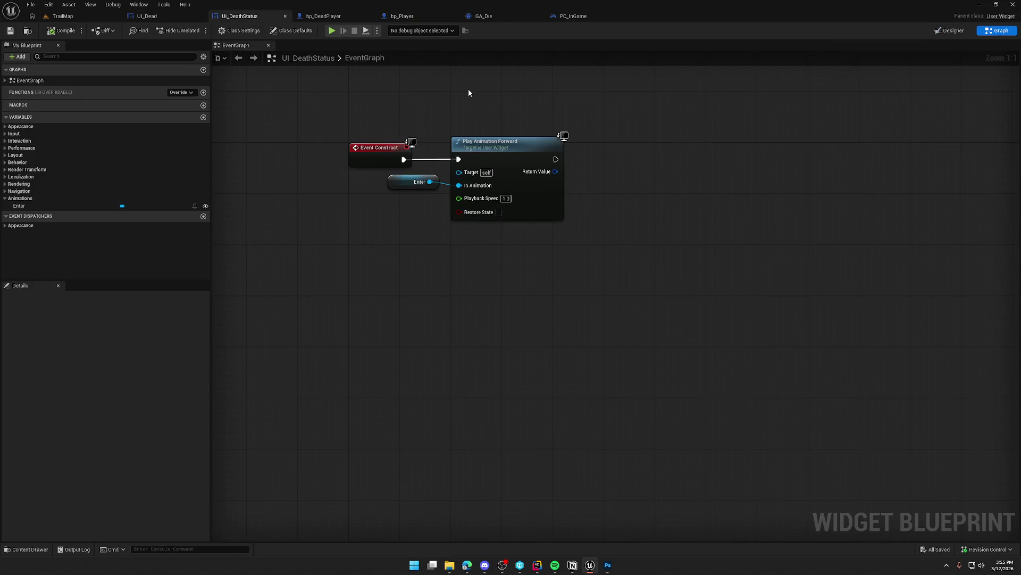
{"action": "key", "text": "ctrl+Tab"}
{"action": "left_click_drag", "start_coordinate": [426, 165], "coordinate": [760, 285]}
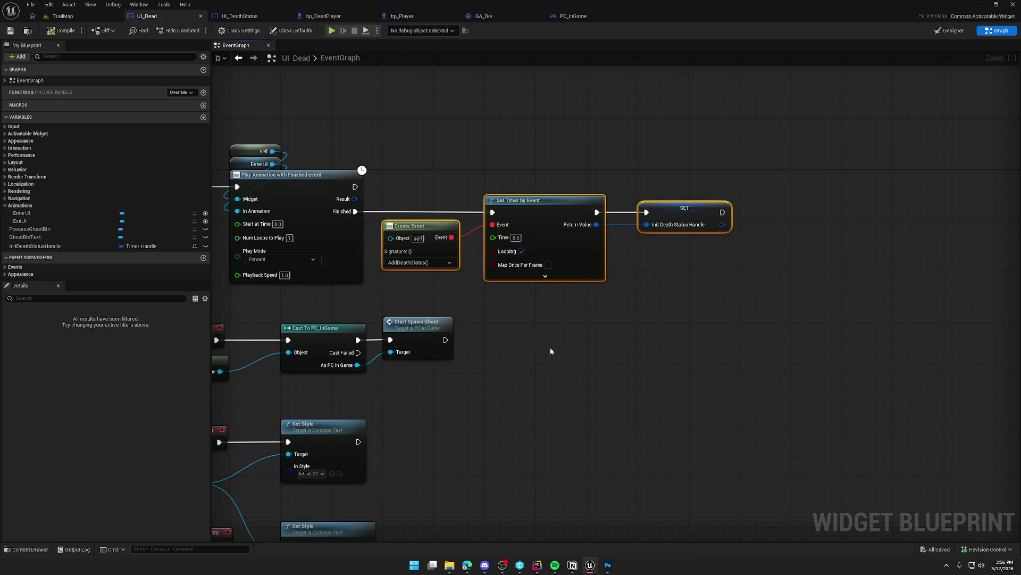
{"action": "mouse_move", "coordinate": [547, 347]}
{"action": "left_mouse_down"}
{"action": "mouse_move", "coordinate": [765, 302]}
{"action": "mouse_move", "coordinate": [674, 322]}
{"action": "left_mouse_up"}
{"action": "left_click_drag", "start_coordinate": [356, 108], "coordinate": [880, 251]}
{"action": "mouse_move", "coordinate": [443, 145]}
{"action": "left_mouse_down"}
{"action": "mouse_move", "coordinate": [753, 232]}
{"action": "mouse_move", "coordinate": [697, 238]}
{"action": "left_mouse_up"}
{"action": "left_click", "coordinate": [697, 239]}
Shift UI_Dead's Play Animation and timer chain further right, then bring up Rider.
{"action": "mouse_move", "coordinate": [270, 100]}
{"action": "left_mouse_down"}
{"action": "mouse_move", "coordinate": [578, 205]}
{"action": "mouse_move", "coordinate": [781, 210]}
{"action": "left_mouse_up"}
{"action": "left_click_drag", "start_coordinate": [346, 155], "coordinate": [658, 160]}
{"action": "left_click", "coordinate": [372, 183]}
{"action": "mouse_move", "coordinate": [405, 157]}
{"action": "left_mouse_down"}
{"action": "mouse_move", "coordinate": [451, 221]}
{"action": "mouse_move", "coordinate": [440, 210]}
{"action": "left_mouse_up"}
{"action": "scroll", "coordinate": [458, 201], "scroll_direction": "down", "scroll_amount": 1}
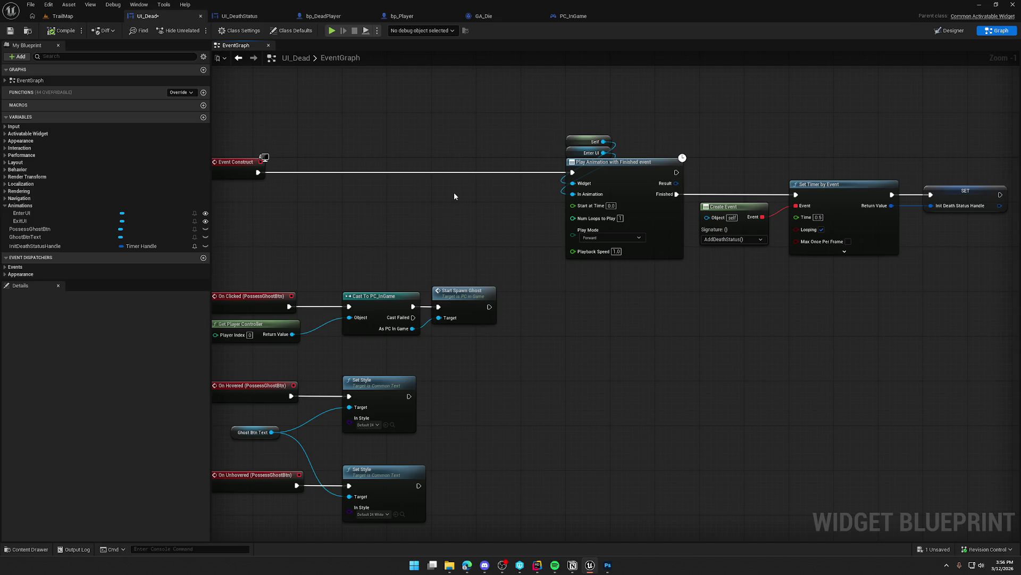
{"action": "left_click", "coordinate": [537, 565]}
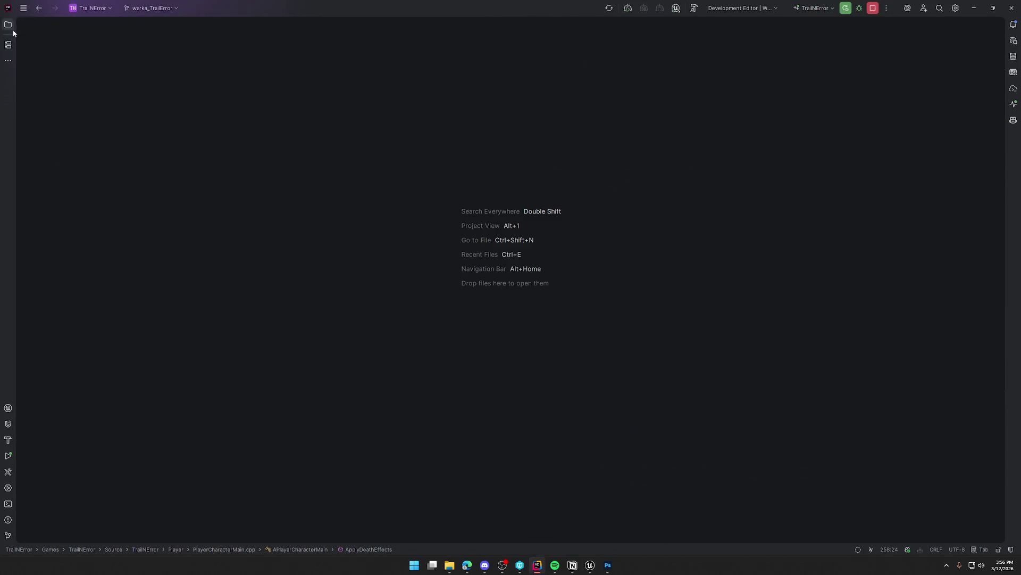
Open TrailErrorTags.h and TrailErrorTags.cpp from the Solution tree and split them side by side.
{"action": "left_click", "coordinate": [8, 25]}
{"action": "double_click", "coordinate": [95, 250]}
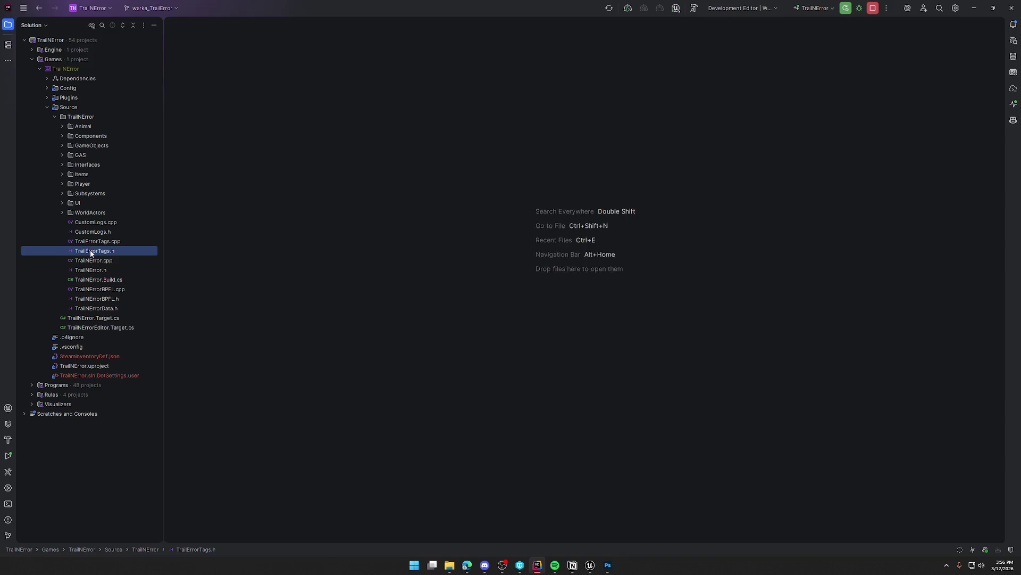
{"action": "double_click", "coordinate": [95, 240]}
{"action": "left_click", "coordinate": [8, 25]}
{"action": "mouse_move", "coordinate": [116, 25]}
{"action": "left_mouse_down"}
{"action": "mouse_move", "coordinate": [629, 266]}
{"action": "mouse_move", "coordinate": [923, 246]}
{"action": "left_mouse_up"}
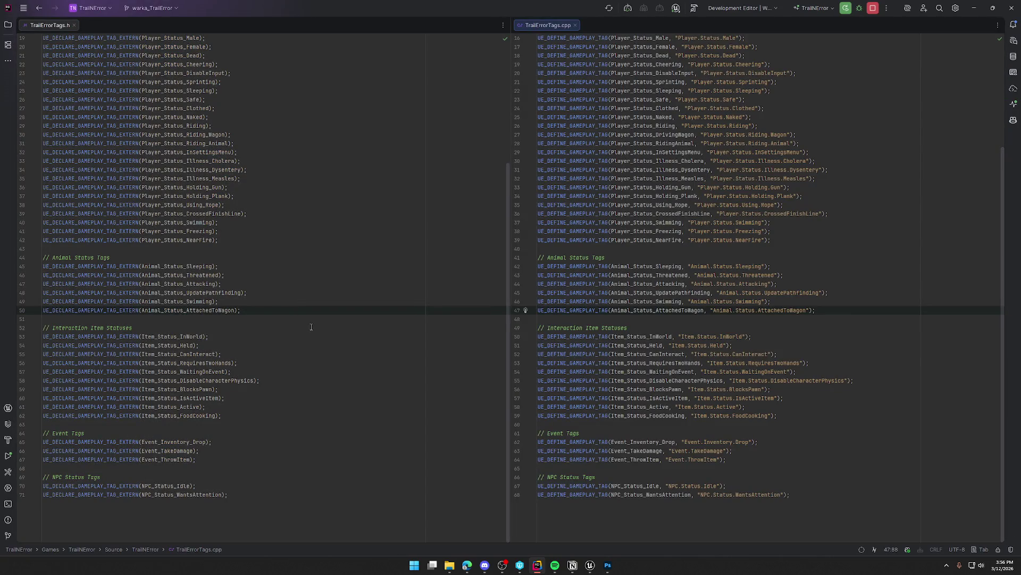
{"action": "scroll", "coordinate": [289, 327], "scroll_direction": "up", "scroll_amount": 2}
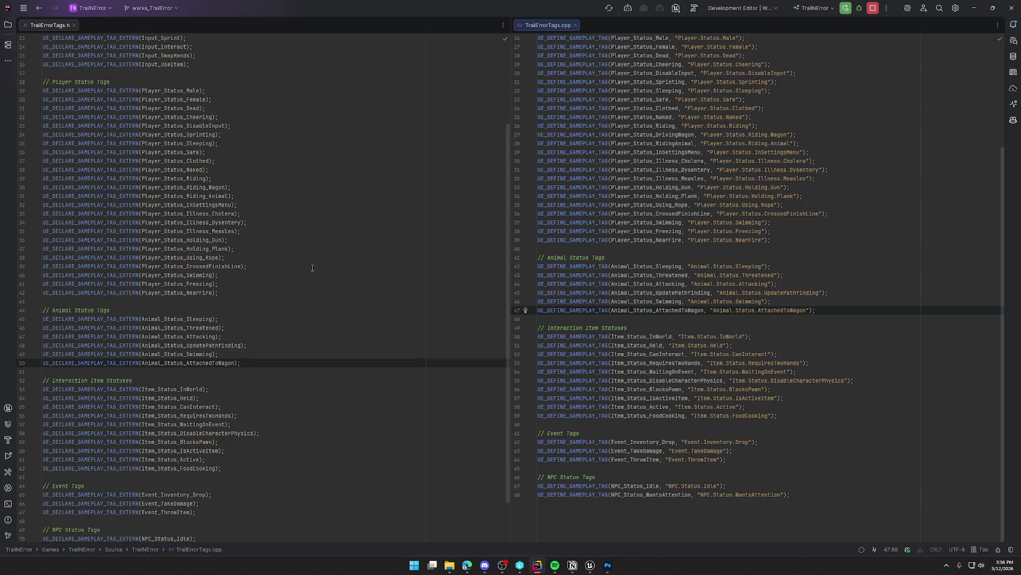
{"action": "left_click", "coordinate": [219, 293]}
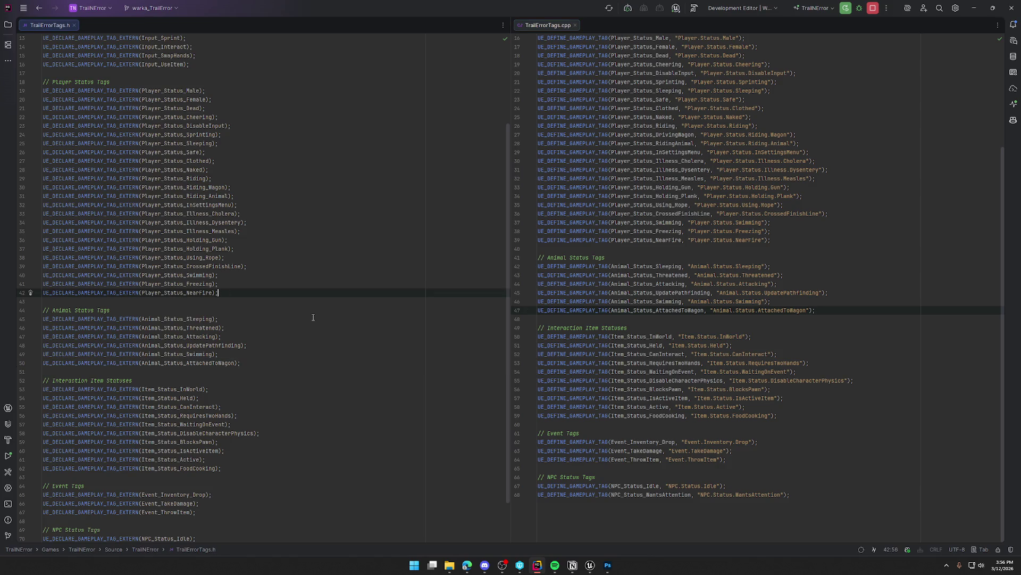
Add UE_DECLARE_GAMEPLAY_TAG_EXTERN(Player_Status_Drowned); on a new line after the NearFire declaration in TrailErrorTags.h.
{"action": "key", "text": "Return"}
{"action": "type", "text": "UE_DELA"}
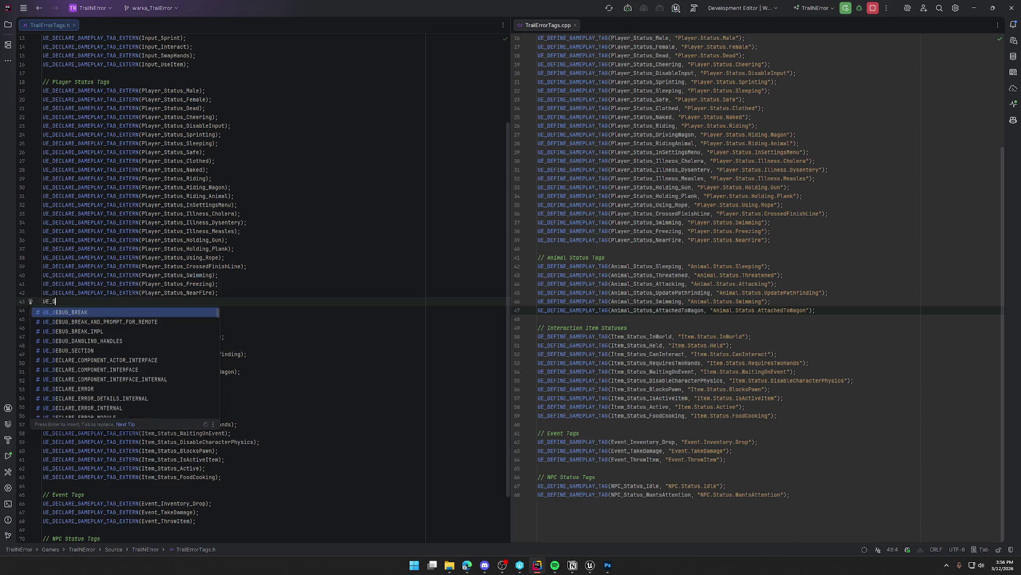
{"action": "key", "text": "BackSpace"}
{"action": "key", "text": "BackSpace"}
{"action": "type", "text": "CLARE_GM"}
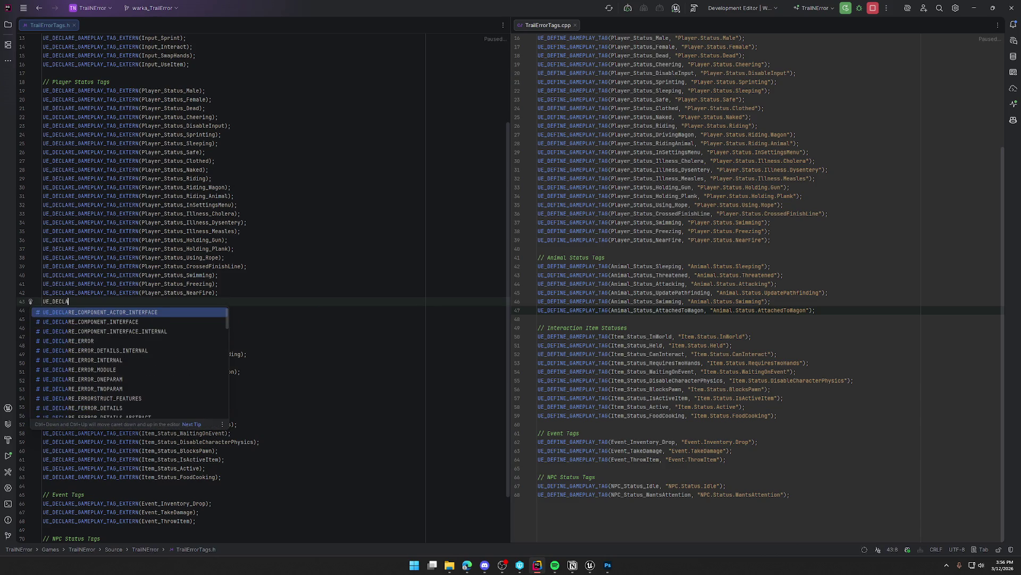
{"action": "key", "text": "BackSpace"}
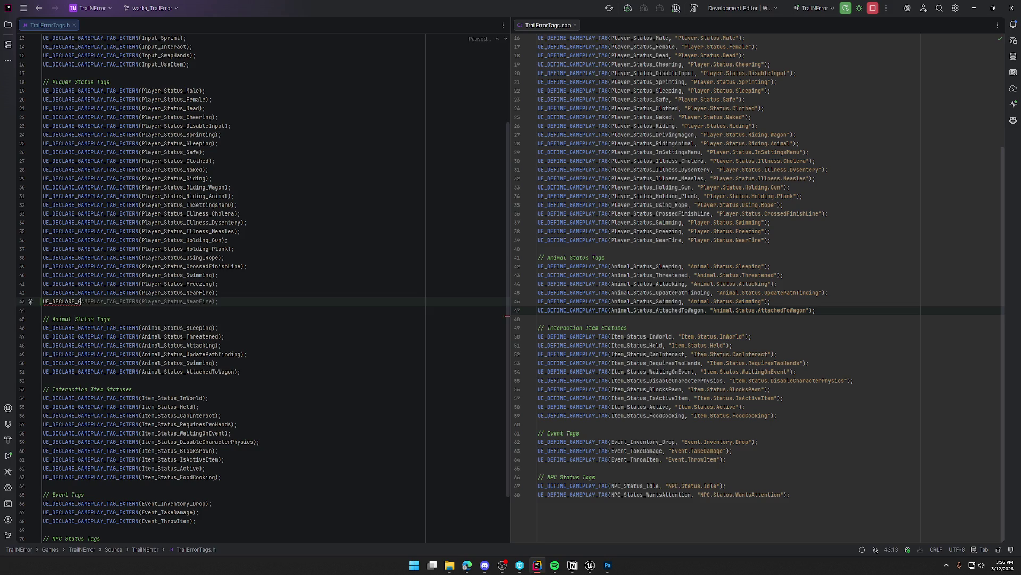
{"action": "key", "text": "Return"}
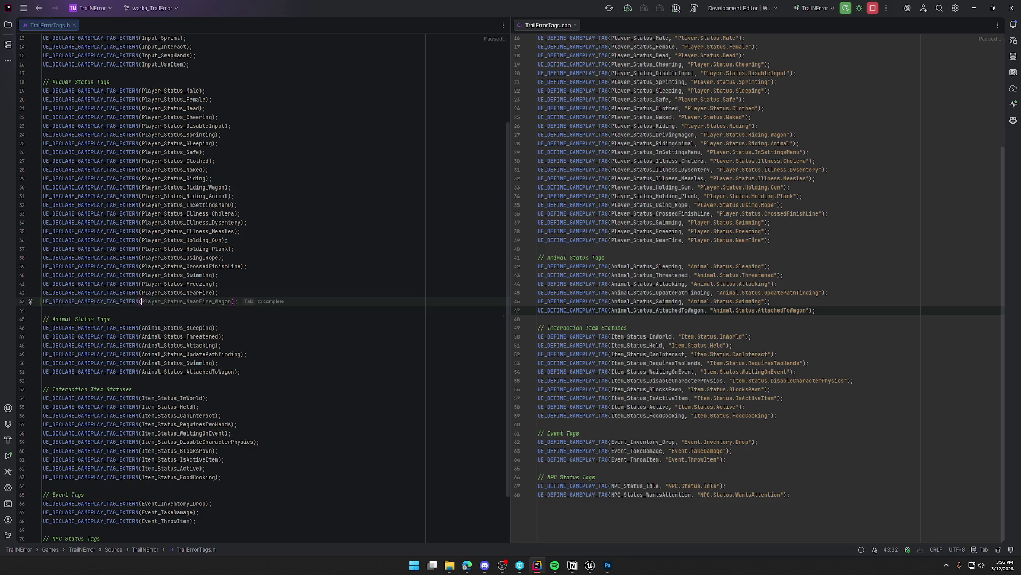
{"action": "key", "text": "Tab"}
{"action": "key", "text": "BackSpace"}
{"action": "key", "text": "BackSpace"}
{"action": "key", "text": "BackSpace"}
{"action": "key", "text": "BackSpace"}
{"action": "key", "text": "BackSpace"}
{"action": "type", "text": "Dro"}
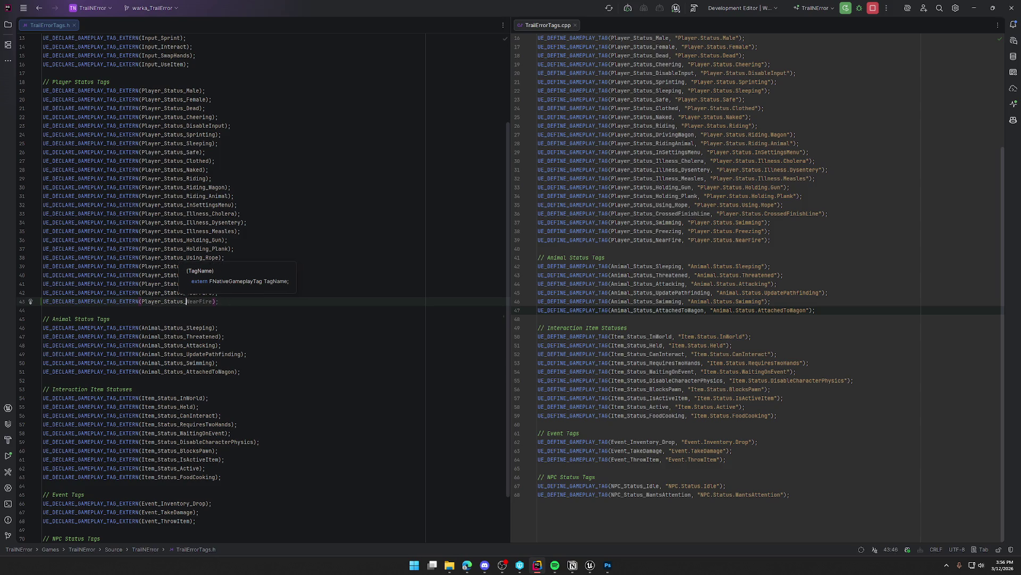
{"action": "type", "text": "wned"}
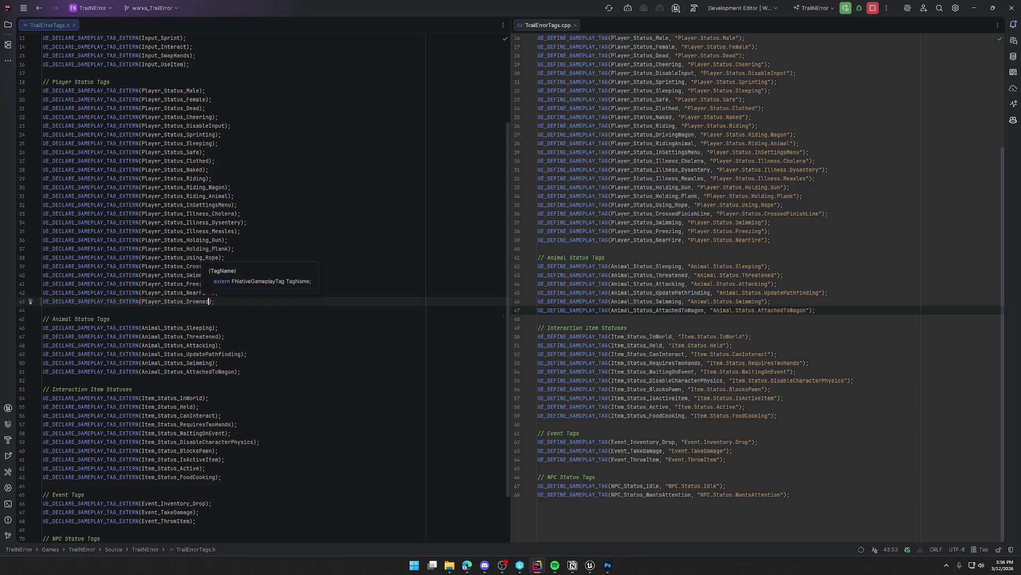
{"action": "type", "text": ");"}
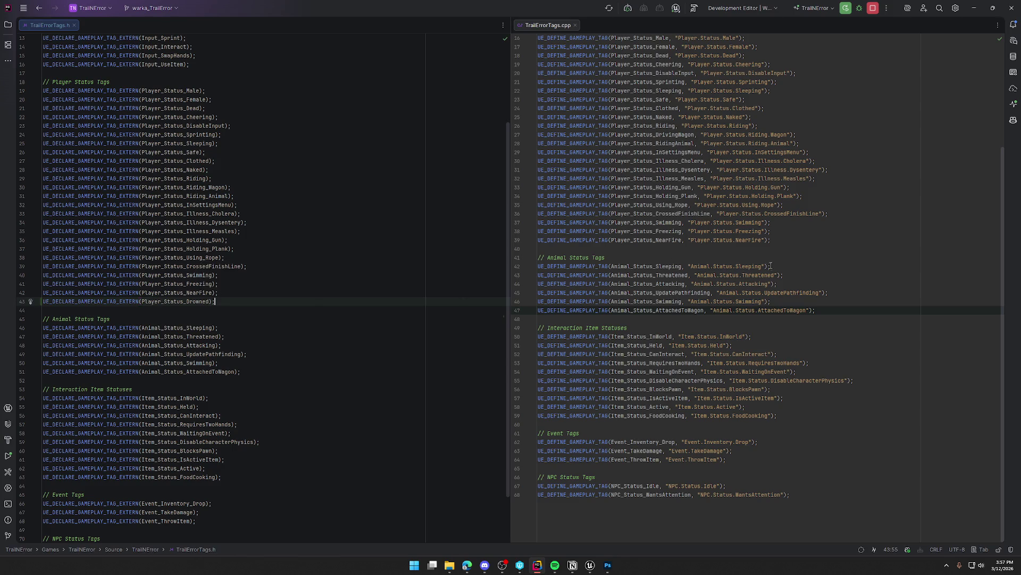
{"action": "left_click", "coordinate": [787, 240]}
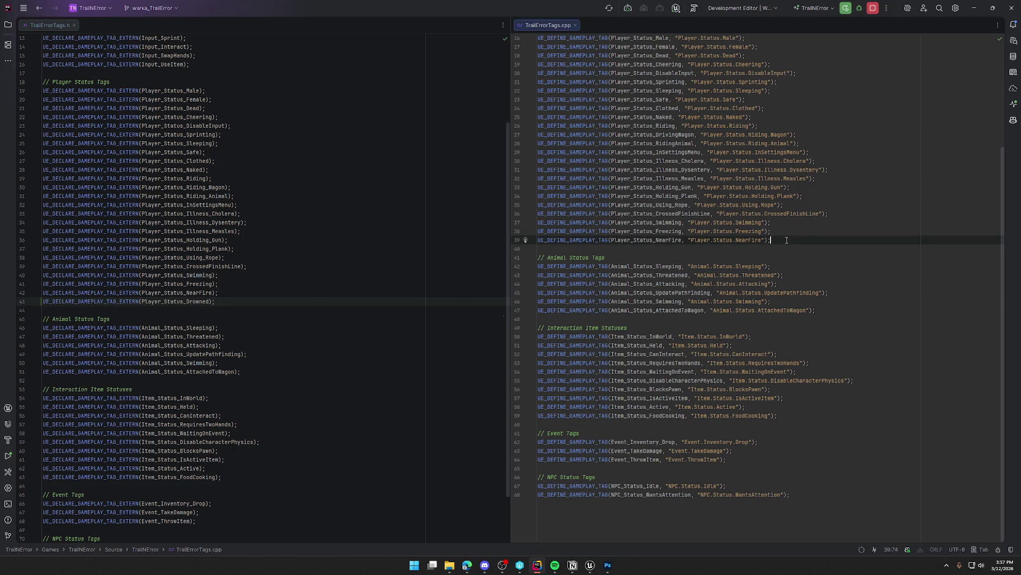
Add UE_DEFINE_GAMEPLAY_TAG(Player_Status_Drowned, "Player.Status.Drowned"); below the NearFire definition in TrailErrorTags.cpp.
{"action": "key", "text": "Return"}
{"action": "key", "text": "Tab"}
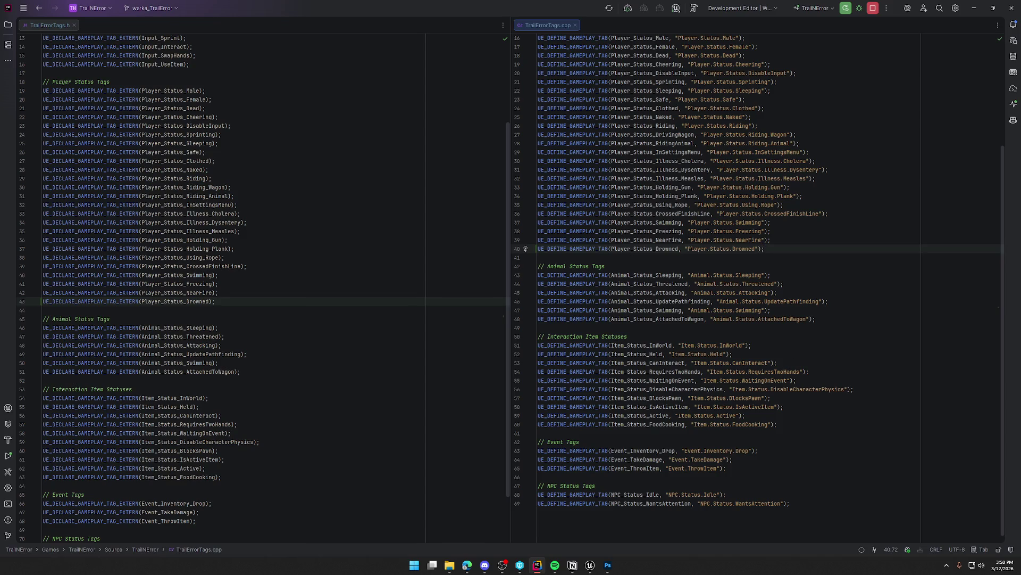
{"action": "key", "text": "alt+Tab"}
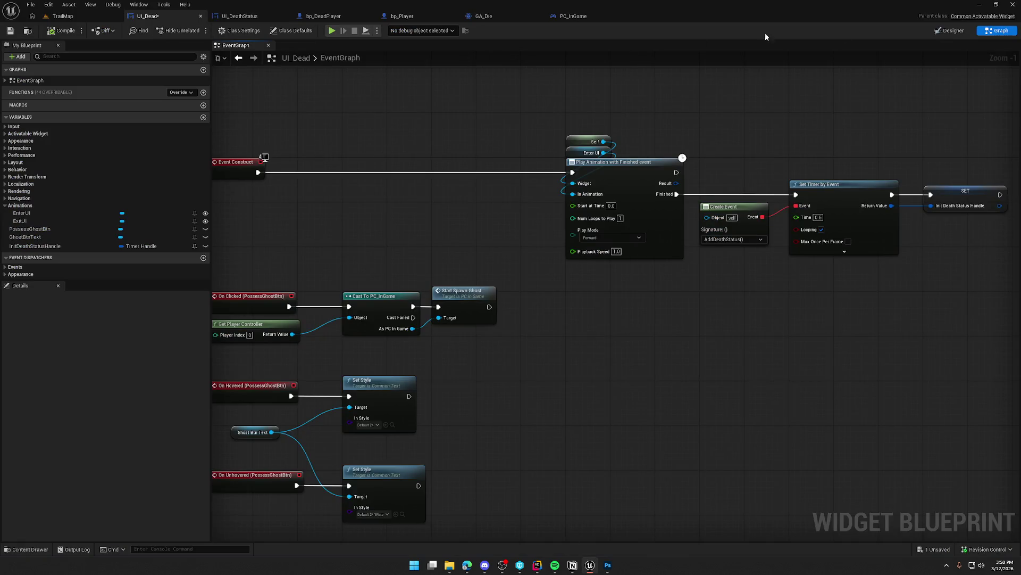
Show UI_Dead's Designer layout with the You Died screen and no widget selected.
{"action": "left_click", "coordinate": [950, 30]}
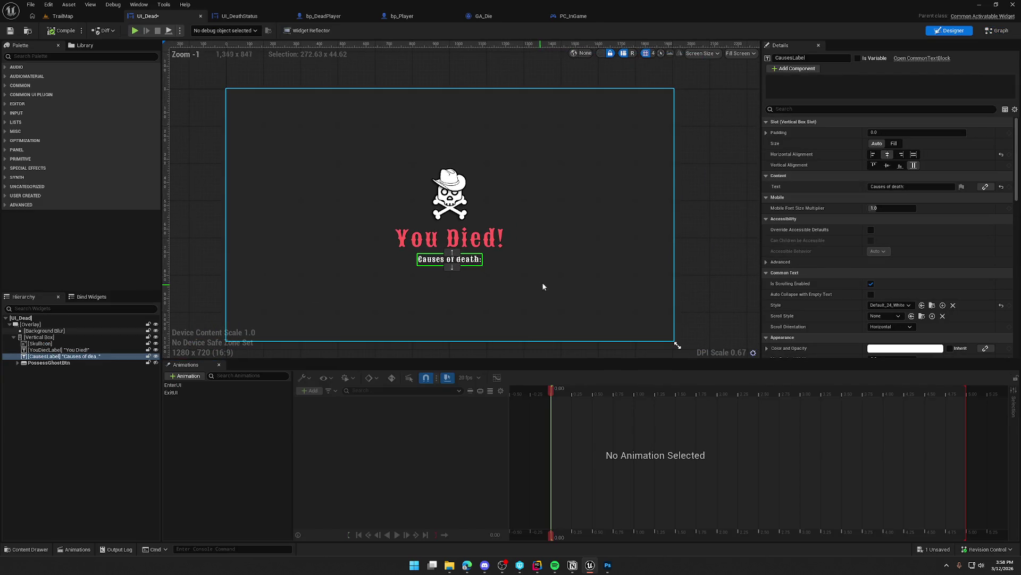
{"action": "left_click", "coordinate": [707, 190]}
{"action": "left_click", "coordinate": [708, 191]}
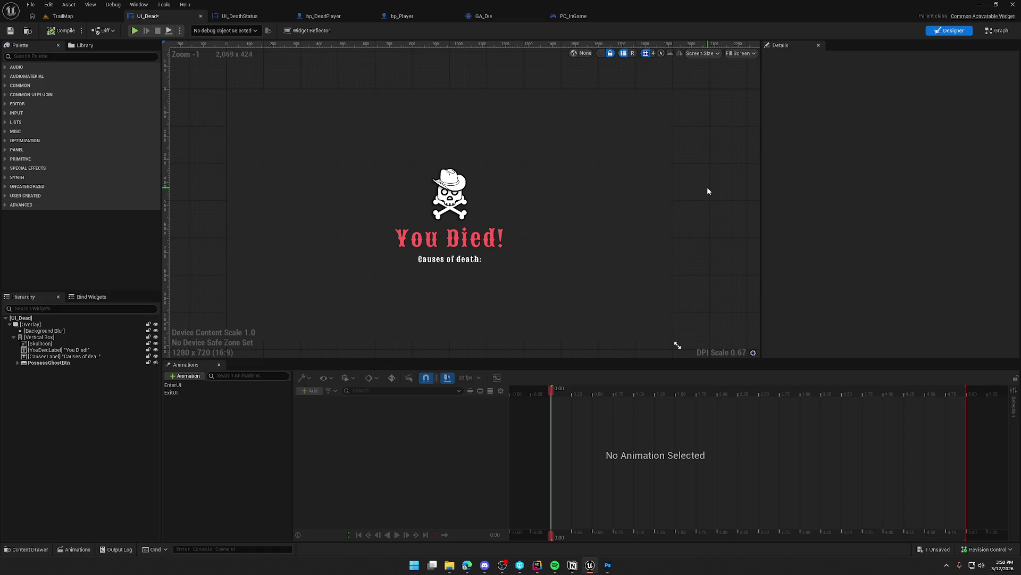
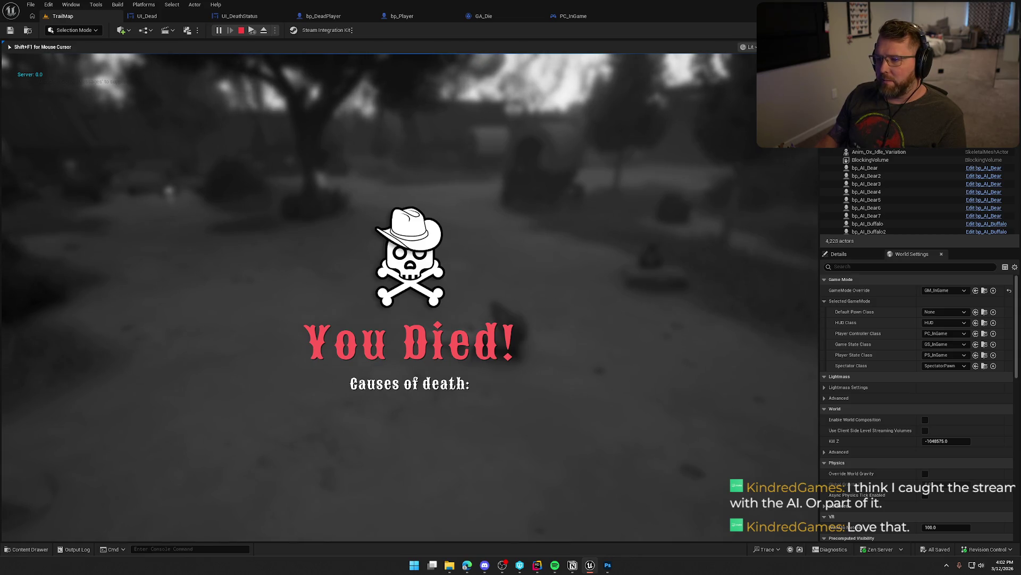
Stop the play-in-editor session and show the UI/InGame/Death assets in the Content Drawer.
{"action": "left_click", "coordinate": [241, 30]}
{"action": "key", "text": "ctrl+space"}
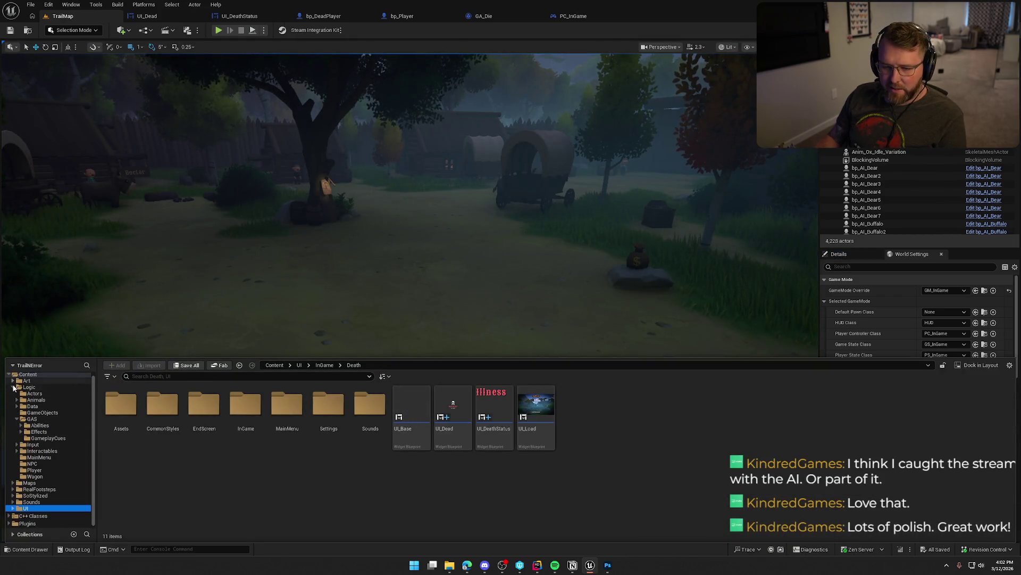
Open the GameWorld level from the Maps folder and start Play in Editor with Alt+P.
{"action": "left_click", "coordinate": [13, 386]}
{"action": "left_click", "coordinate": [29, 396]}
{"action": "double_click", "coordinate": [203, 412]}
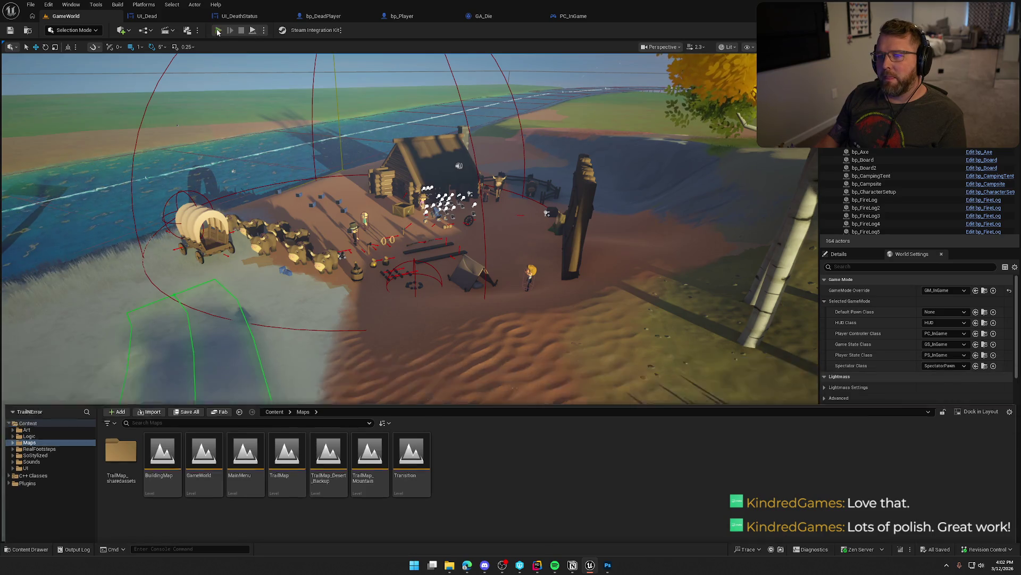
{"action": "key", "text": "alt+p"}
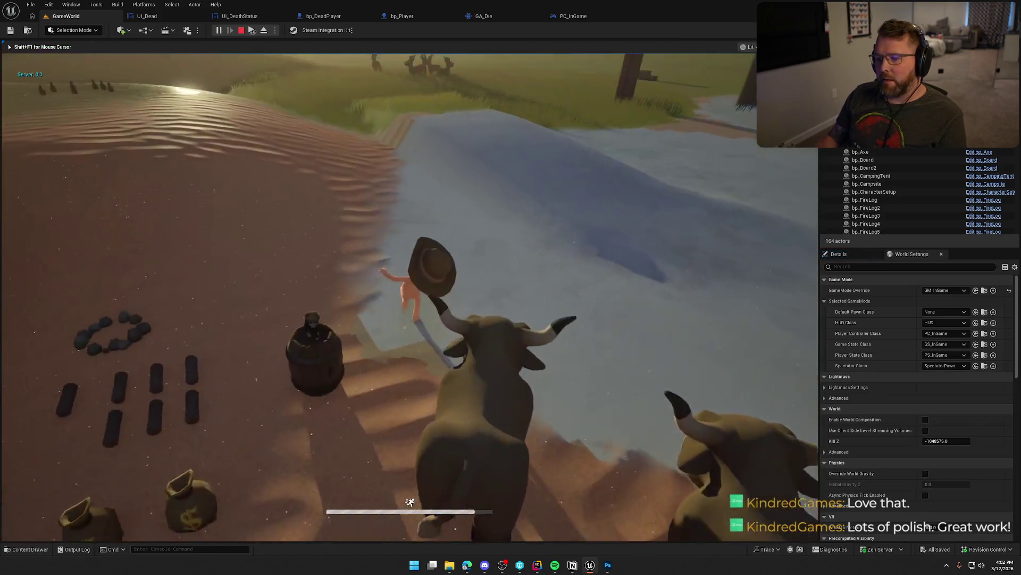
Switch to the client game window and make its view fullscreen.
{"action": "key", "text": "super"}
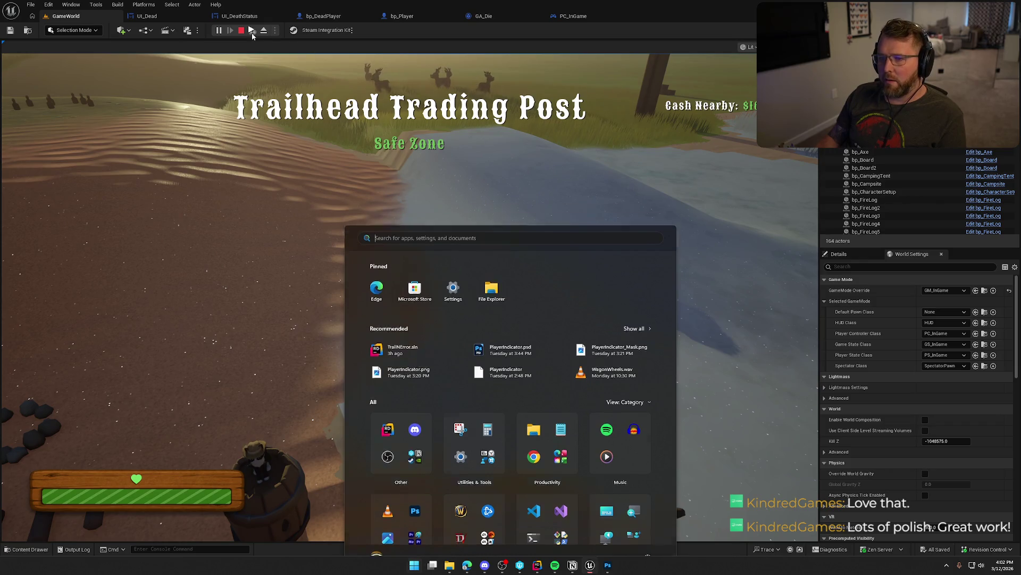
{"action": "key", "text": "super"}
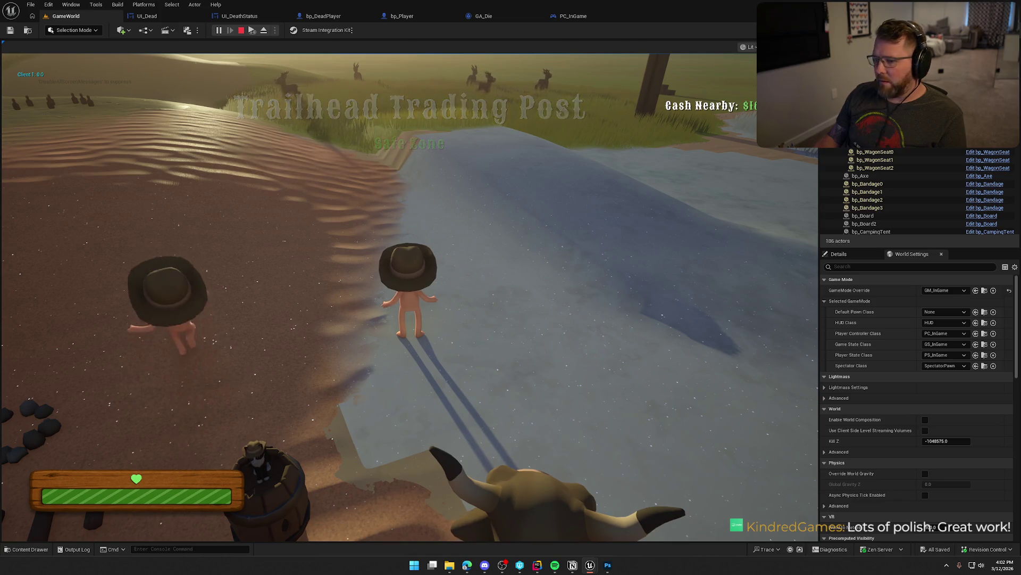
{"action": "key", "text": "super"}
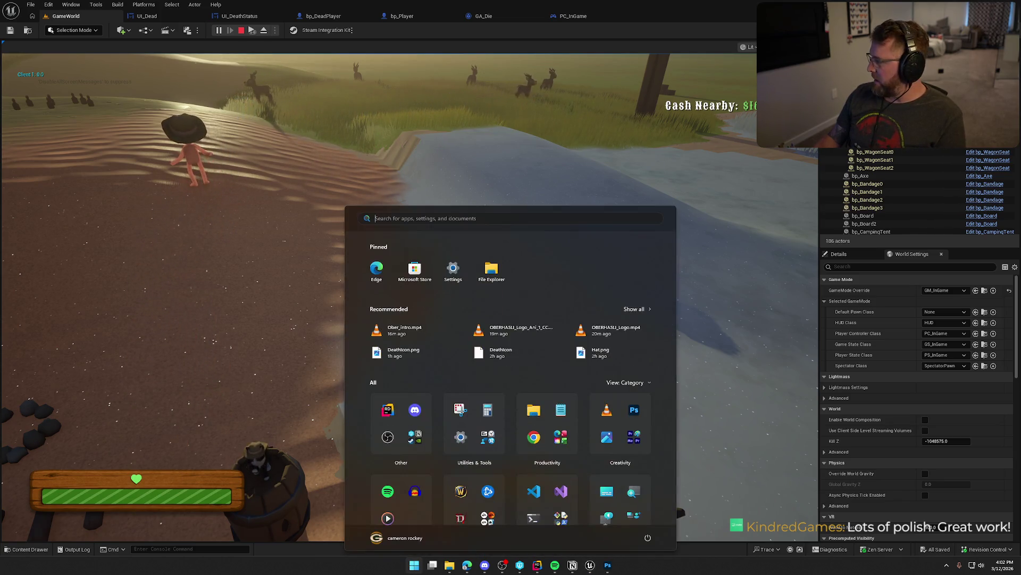
{"action": "key", "text": "super"}
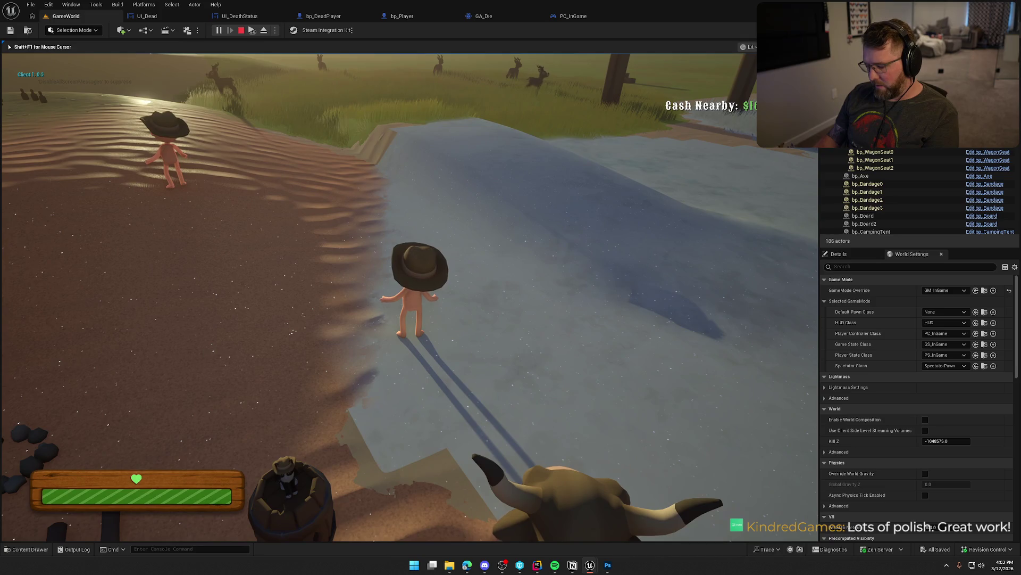
{"action": "key", "text": "F11"}
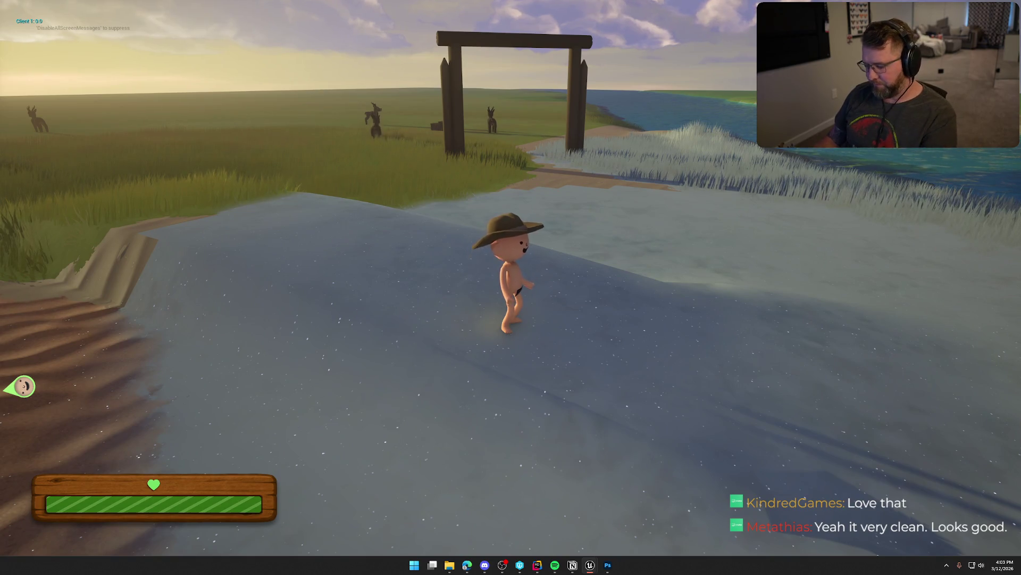
Exit fullscreen, then put the Client 2 game view in fullscreen.
{"action": "key", "text": "F11"}
{"action": "key", "text": "super"}
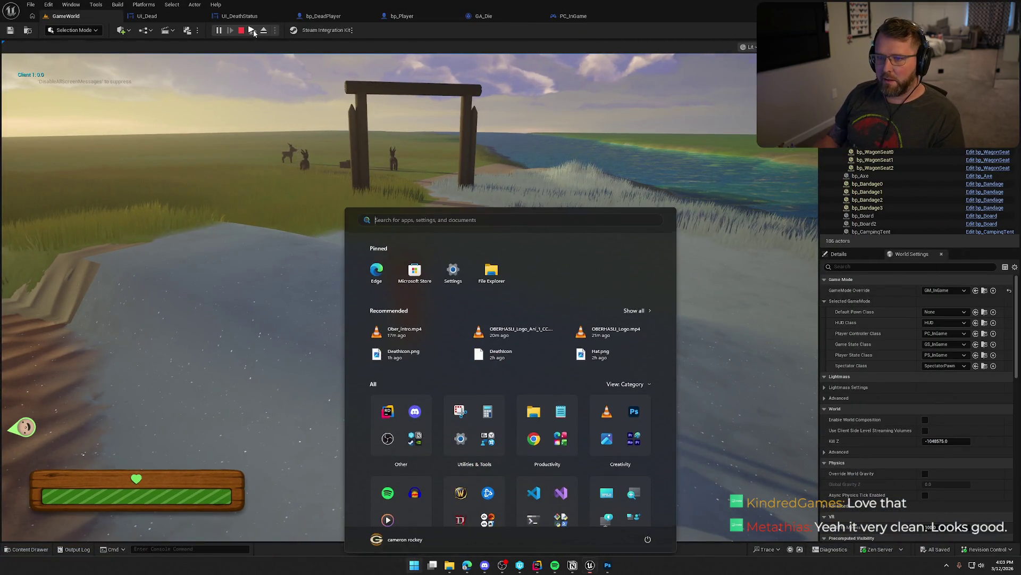
{"action": "left_click", "coordinate": [334, 129]}
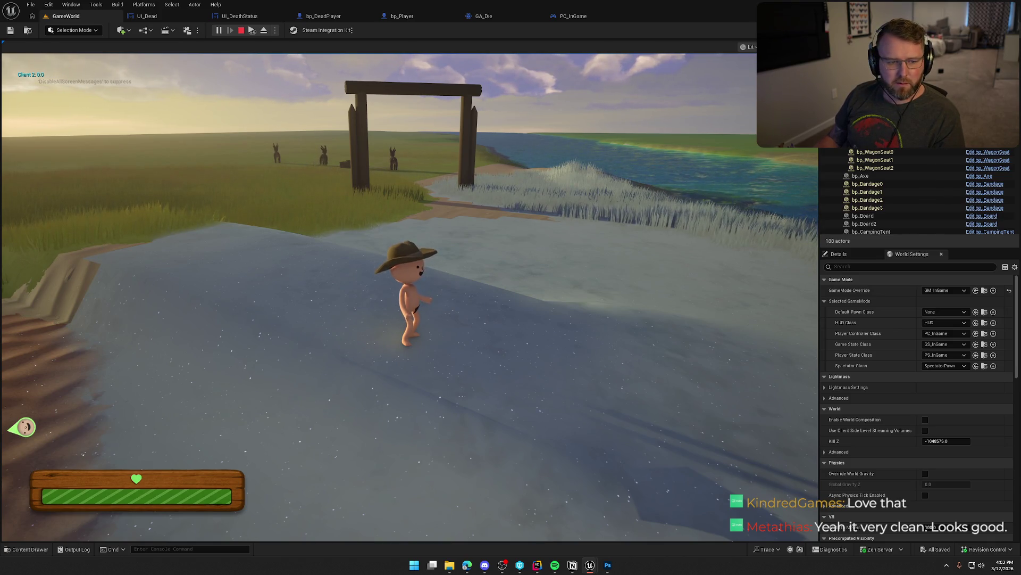
{"action": "key", "text": "super"}
{"action": "left_click", "coordinate": [280, 270]}
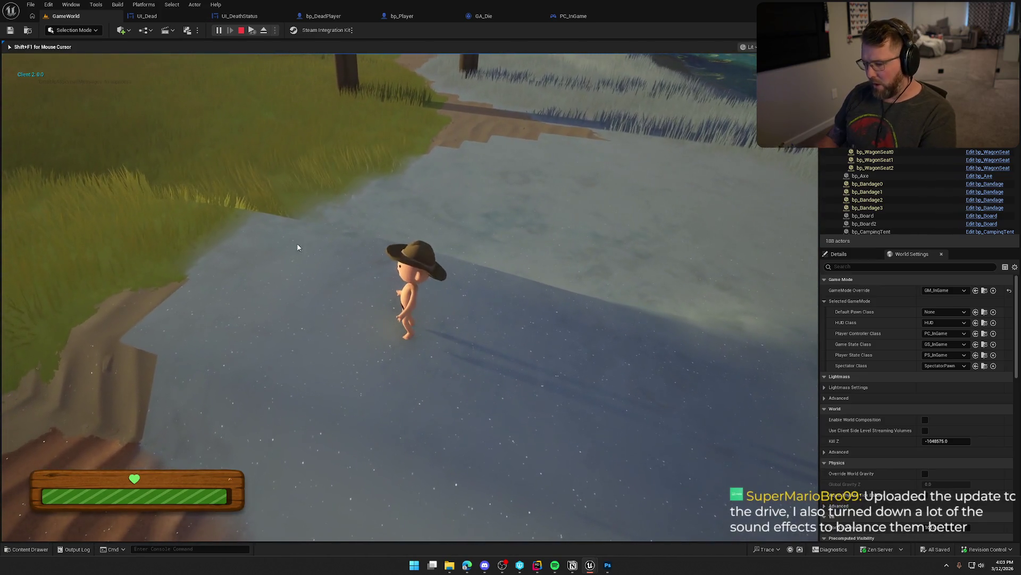
{"action": "key", "text": "F11"}
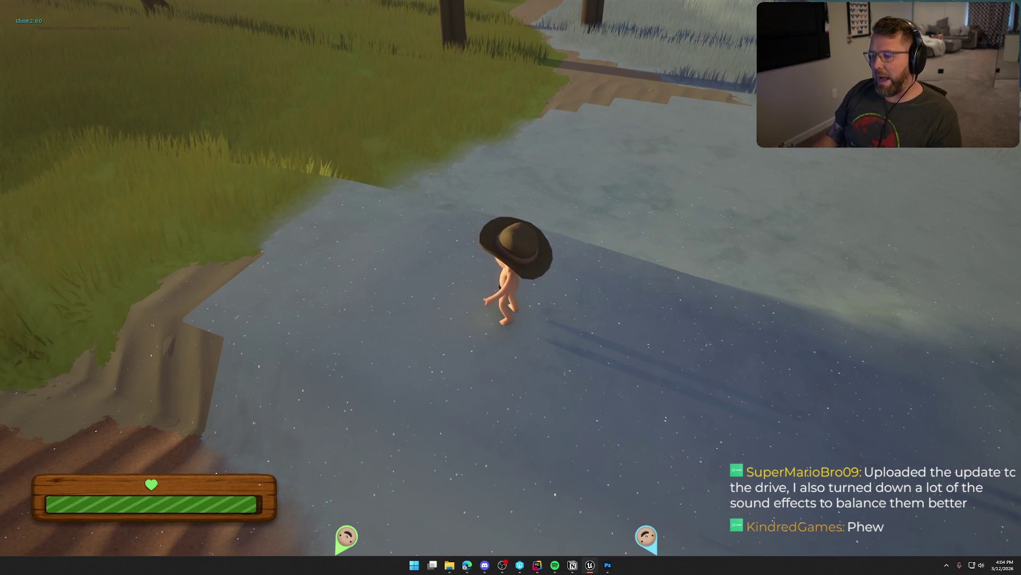
Walk the character across the water, then end the play session.
{"action": "key", "text": "w"}
{"action": "key", "text": "a"}
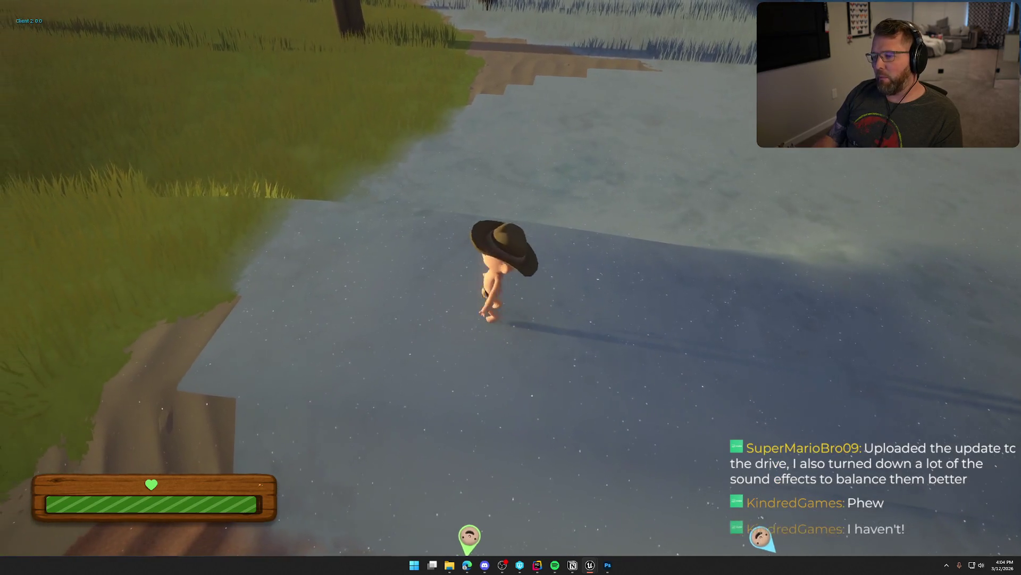
{"action": "key", "text": "Escape"}
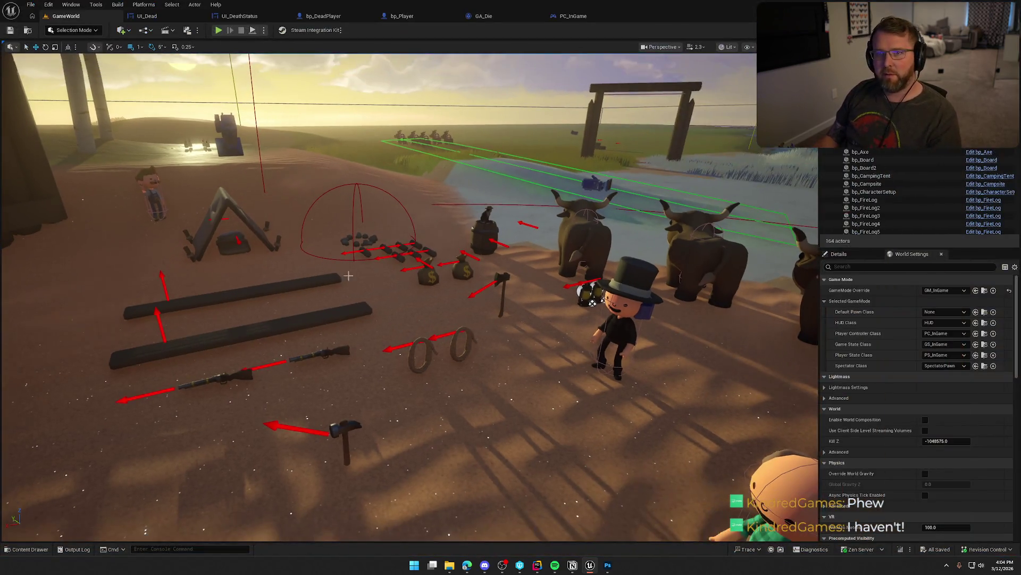
Scroll down in the editor while setting it aside for the VLC trailer.
{"action": "scroll", "coordinate": [497, 322], "scroll_direction": "down", "scroll_amount": 10}
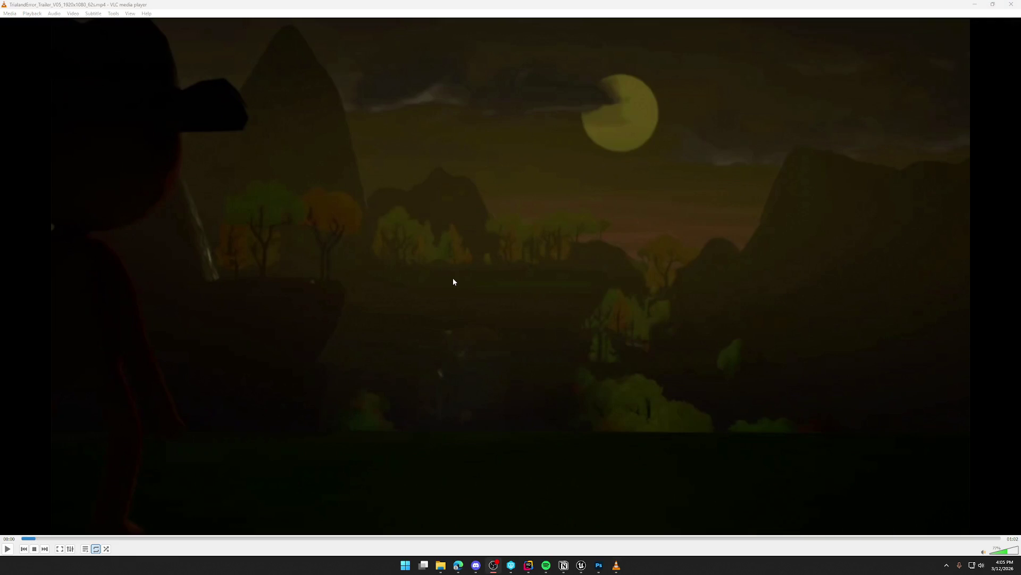
Restart the trailer at 00:00 and pause on the hat-wearing character facing the sunset.
{"action": "left_click", "coordinate": [22, 538]}
{"action": "left_click", "coordinate": [7, 548]}
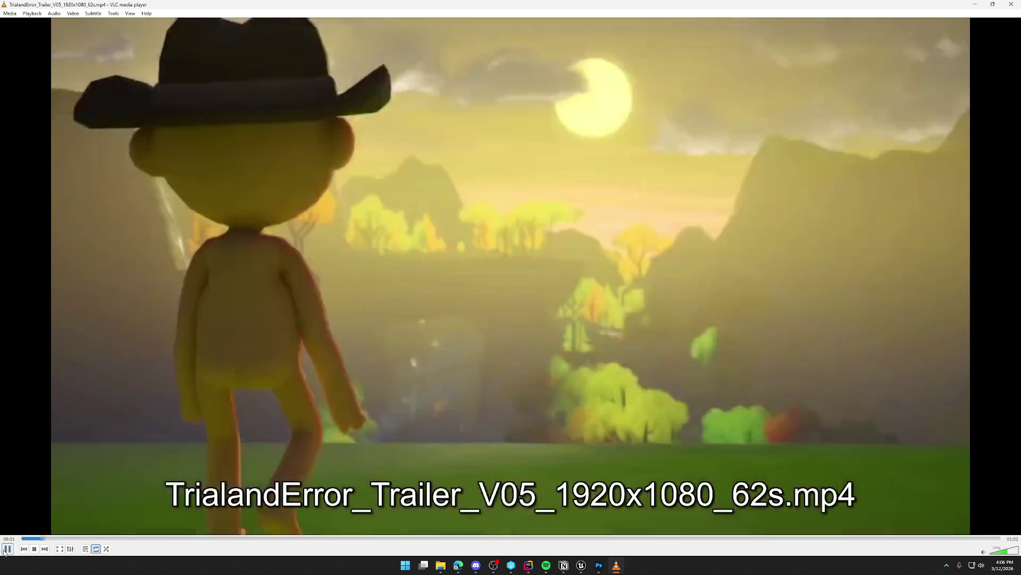
{"action": "left_click", "coordinate": [7, 549]}
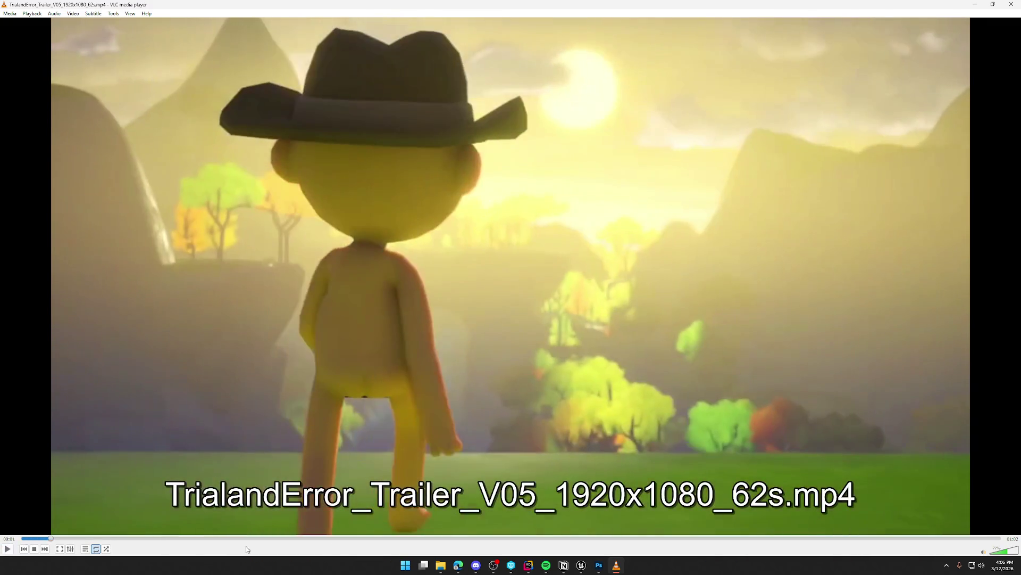